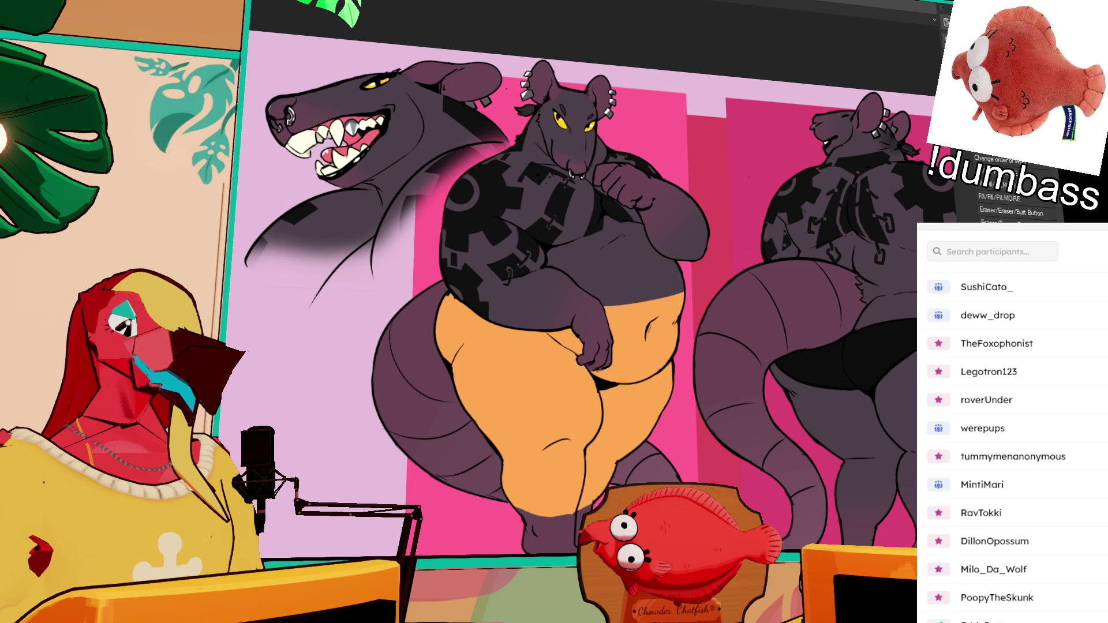
# Step: Clear the selection, wipe the current layer's pixels, and move that layer up the stack
pyautogui.scroll(-2, 744, 88)
pyautogui.moveTo(787, 221); pyautogui.dragTo(700, 234)
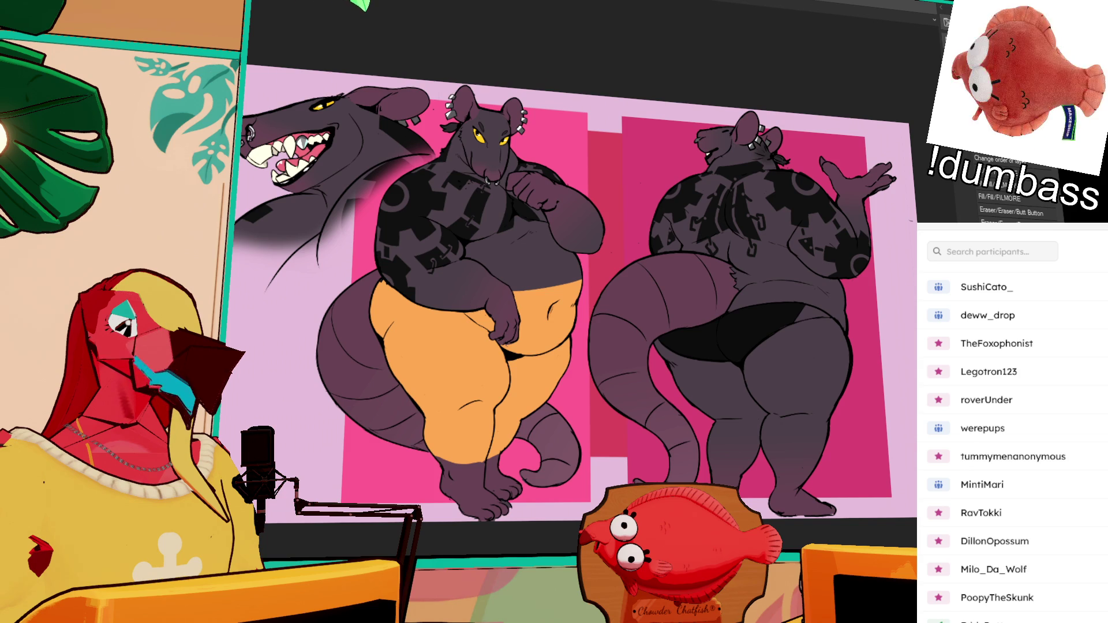
pyautogui.moveTo(770, 155); pyautogui.dragTo(804, 158)
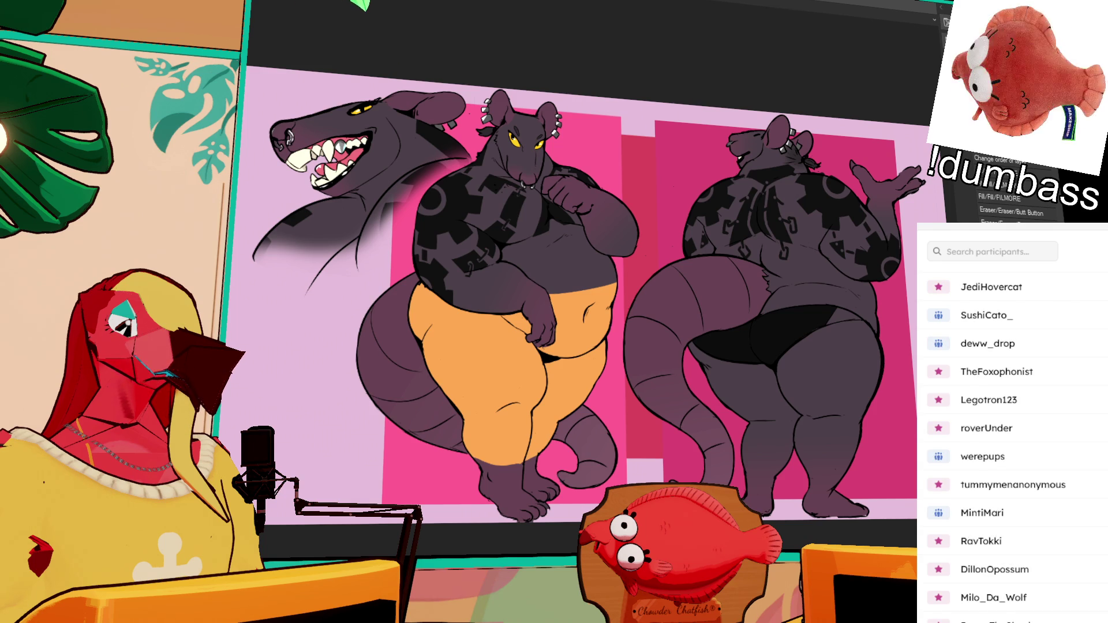
pyautogui.scroll(3, 589, 289)
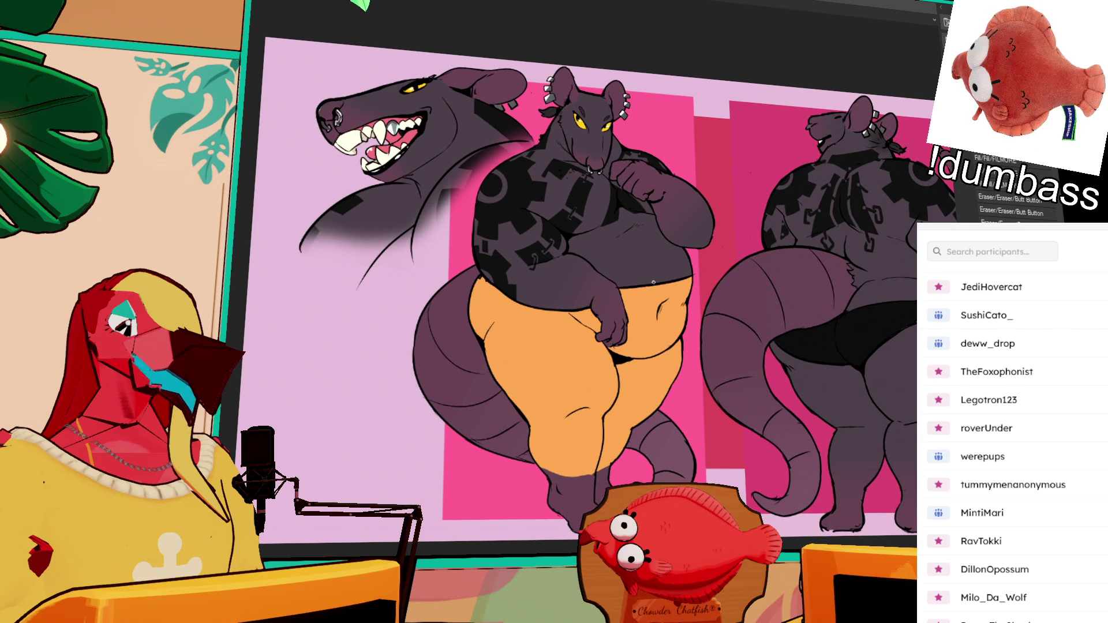
pyautogui.scroll(1, 698, 362)
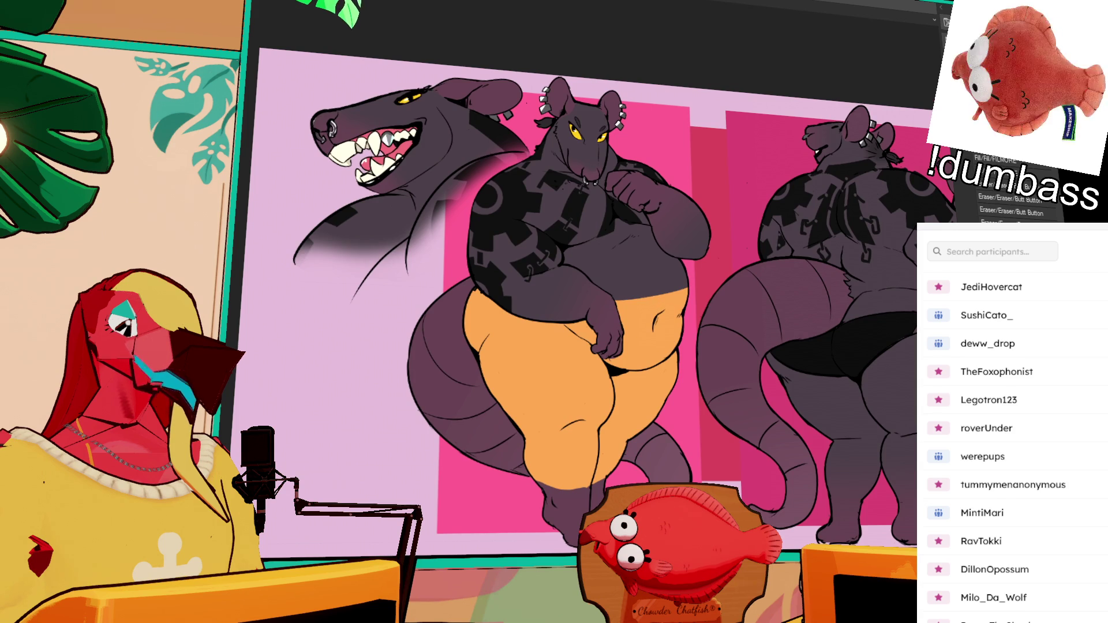
pyautogui.hotkey('ctrl', 'd')
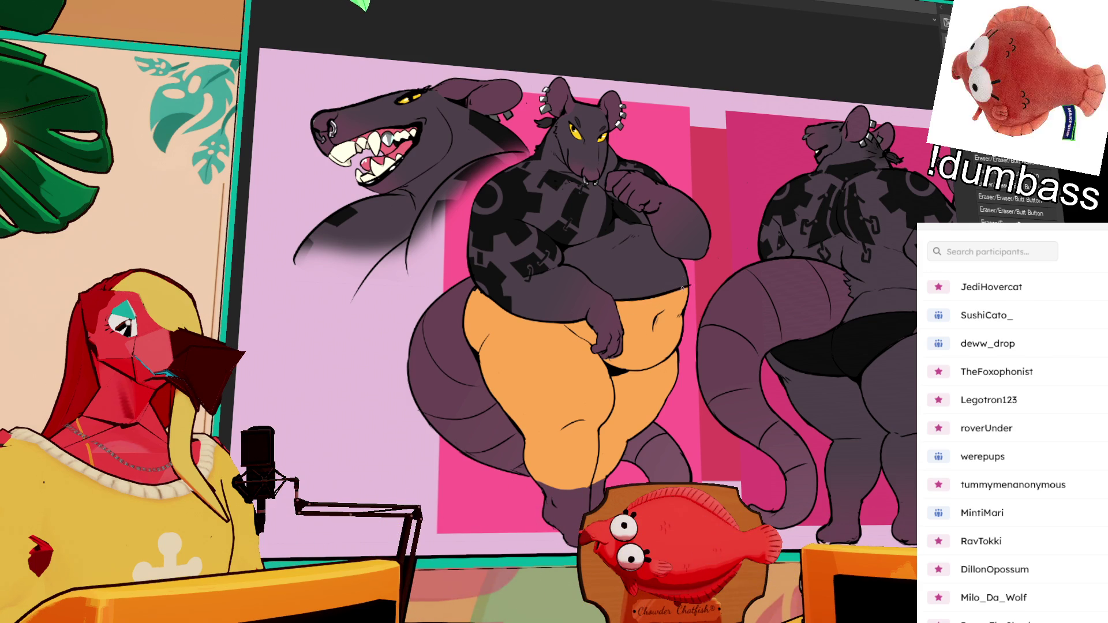
pyautogui.hotkey('ctrl', 'a')
pyautogui.press('Delete')
pyautogui.hotkey('ctrl', 'd')
pyautogui.hotkey('ctrl', ']')
# Step: Paint the belly's purple over the dark waistband under the front rat's belly
pyautogui.moveTo(687, 287); pyautogui.dragTo(681, 324)
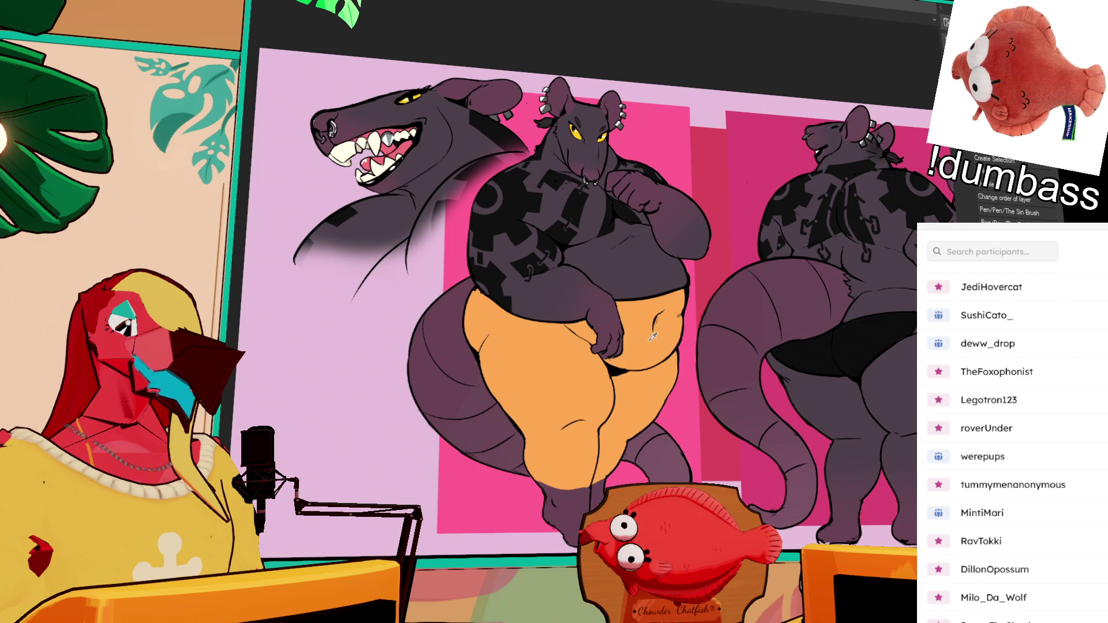
pyautogui.moveTo(661, 312)
pyautogui.mouseDown()
pyautogui.moveTo(657, 324)
pyautogui.moveTo(720, 361)
pyautogui.moveTo(727, 329)
pyautogui.moveTo(716, 354)
pyautogui.mouseUp()
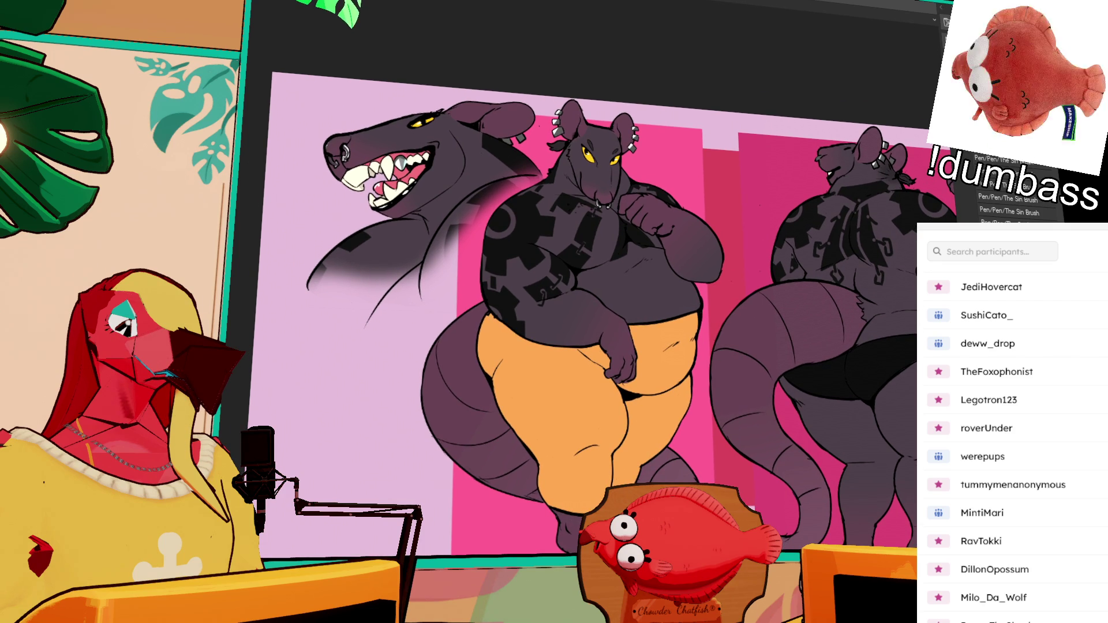
pyautogui.moveTo(628, 468)
pyautogui.mouseDown()
pyautogui.moveTo(618, 470)
pyautogui.moveTo(643, 466)
pyautogui.moveTo(637, 478)
pyautogui.mouseUp()
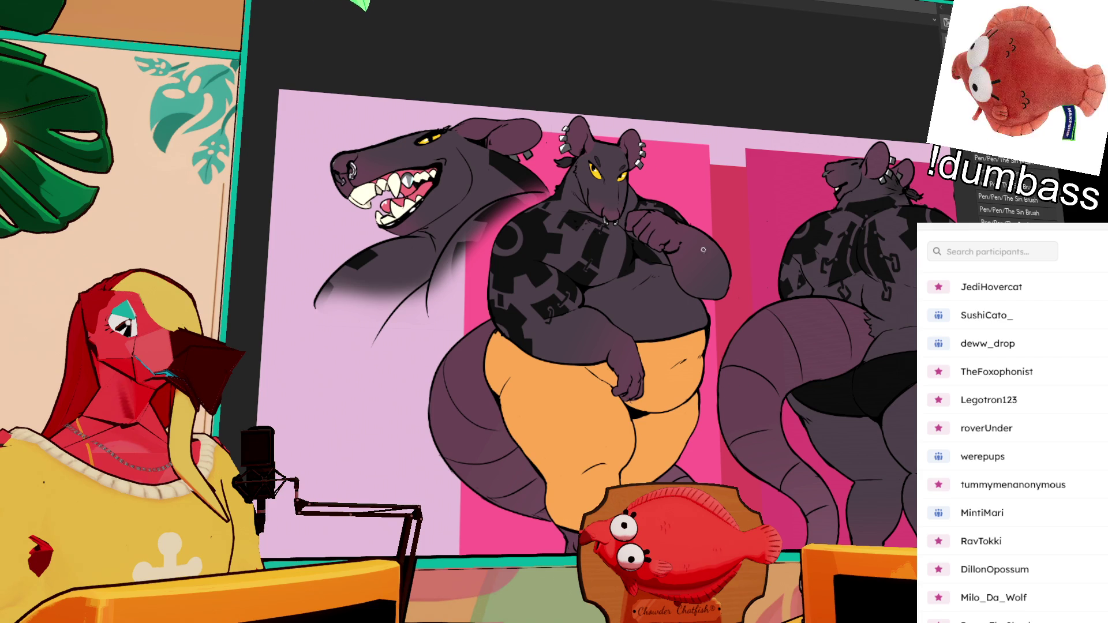
pyautogui.scroll(-1, 703, 233)
pyautogui.moveTo(730, 309)
pyautogui.mouseDown()
pyautogui.moveTo(692, 335)
pyautogui.moveTo(640, 341)
pyautogui.moveTo(681, 341)
pyautogui.moveTo(697, 325)
pyautogui.moveTo(644, 332)
pyautogui.mouseUp()
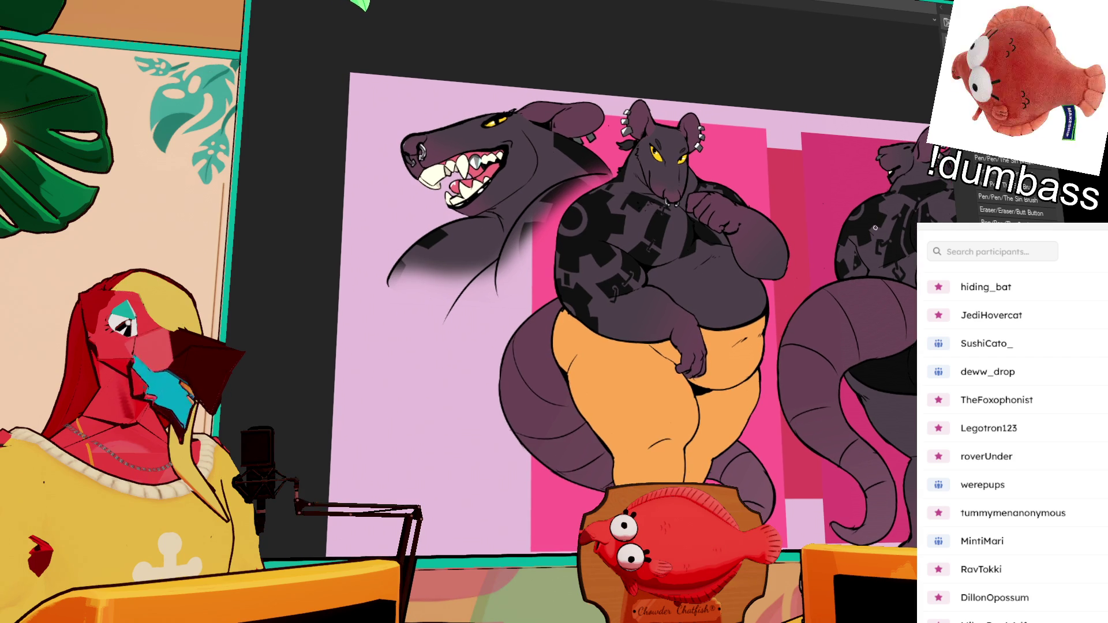
pyautogui.moveTo(749, 318); pyautogui.dragTo(731, 308)
pyautogui.scroll(-2, 730, 311)
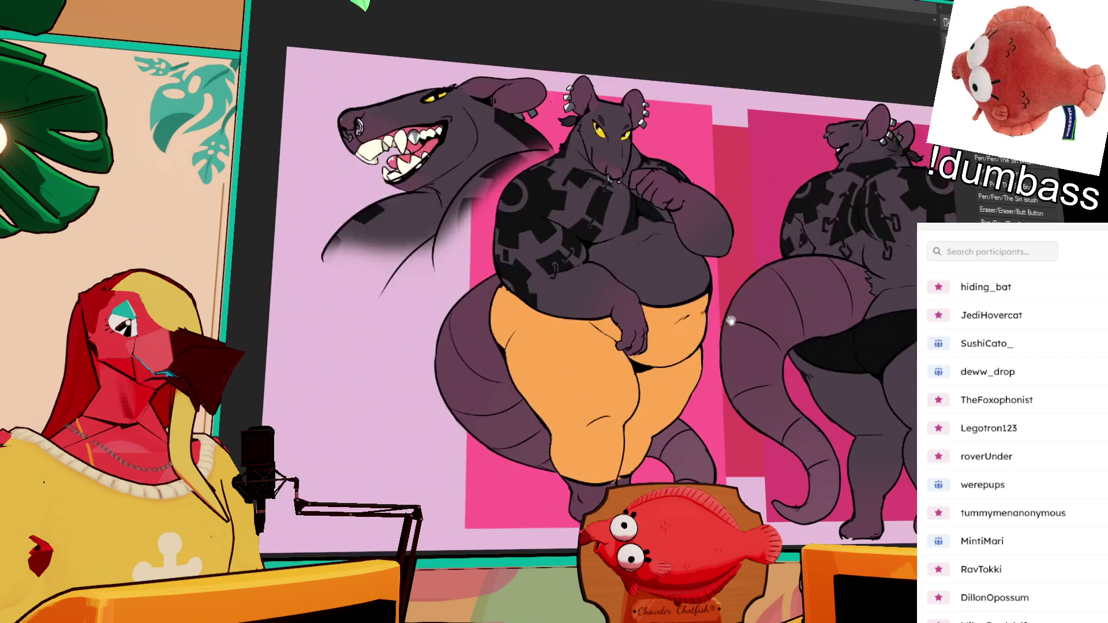
pyautogui.scroll(3, 708, 357)
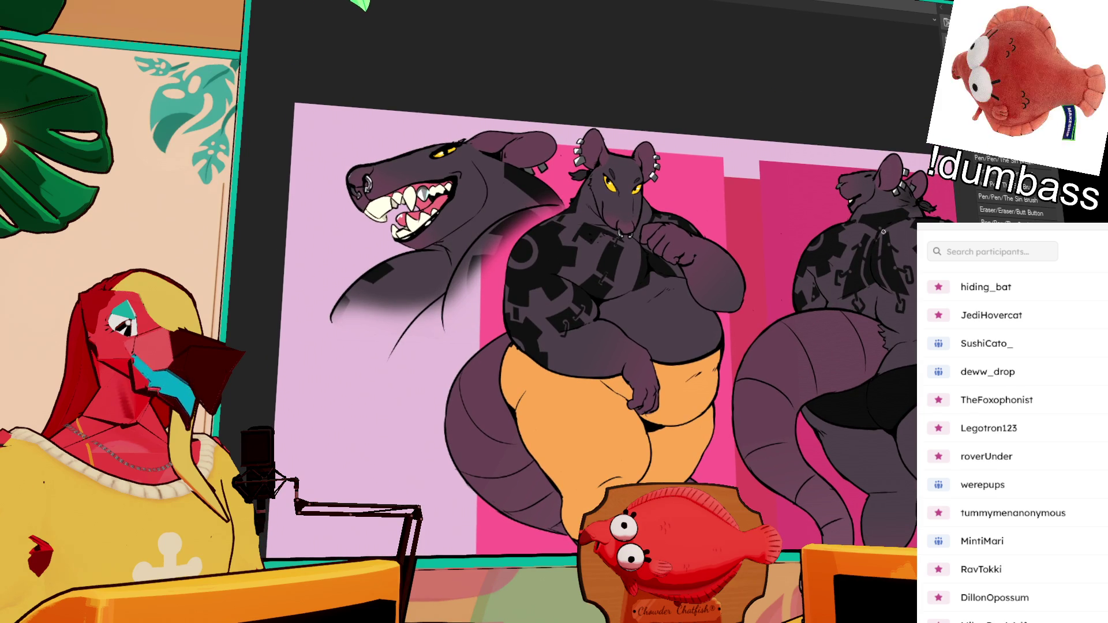
pyautogui.hscroll(3, 751, 335)
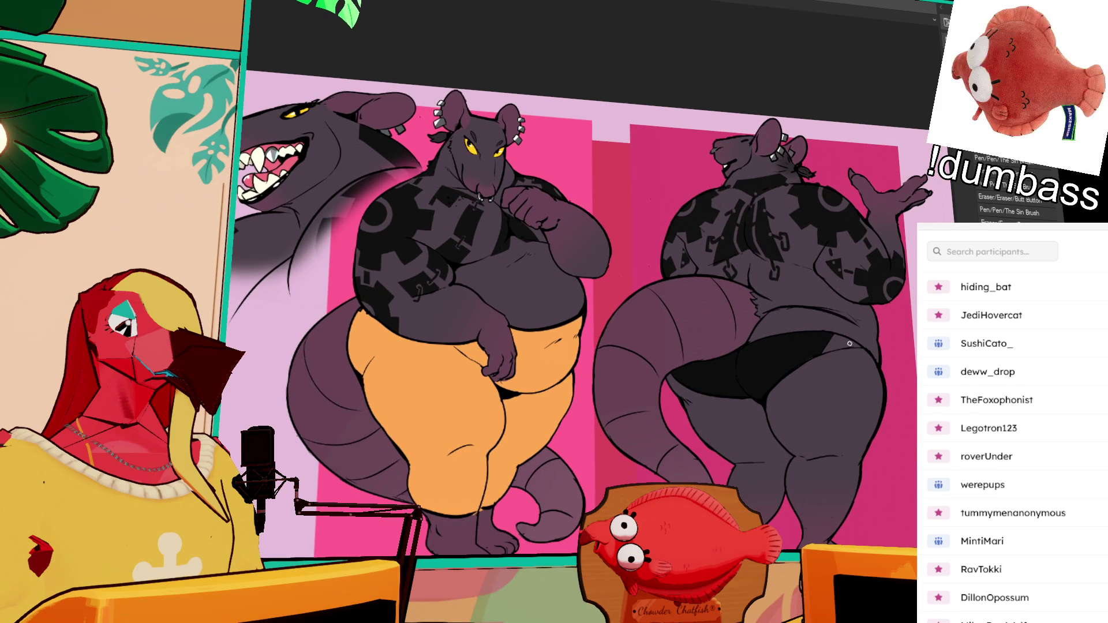
pyautogui.hscroll(-1, 751, 385)
pyautogui.moveTo(760, 375); pyautogui.dragTo(808, 330)
pyautogui.click(603, 392)
pyautogui.keyDown('shift'); pyautogui.click(656, 384); pyautogui.keyUp('shift')
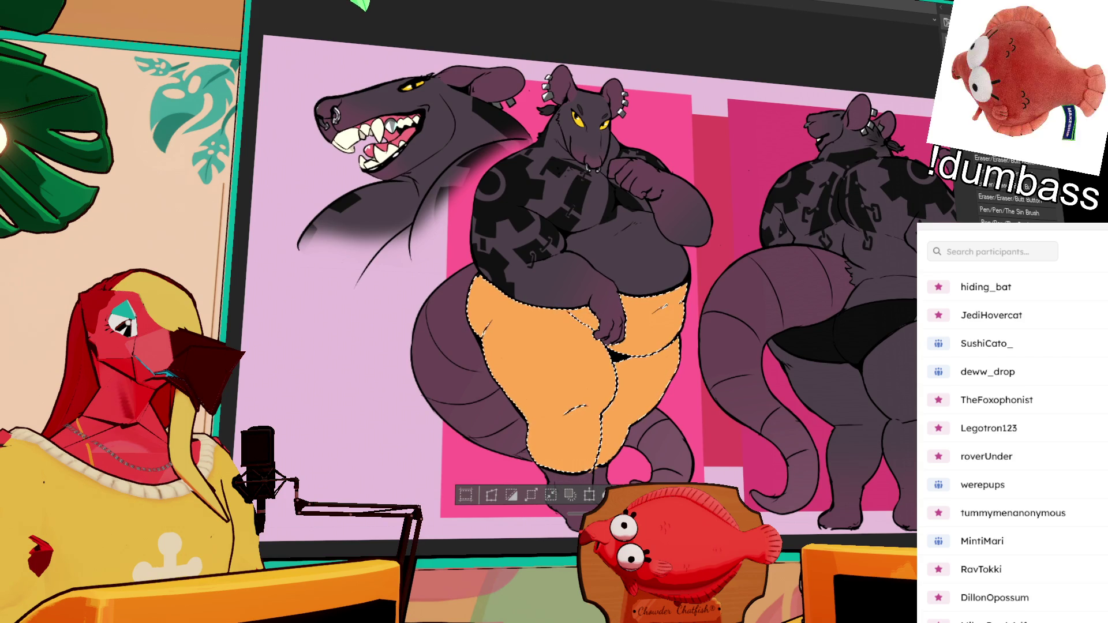
pyautogui.click(520, 376)
pyautogui.click(641, 334)
pyautogui.click(583, 323)
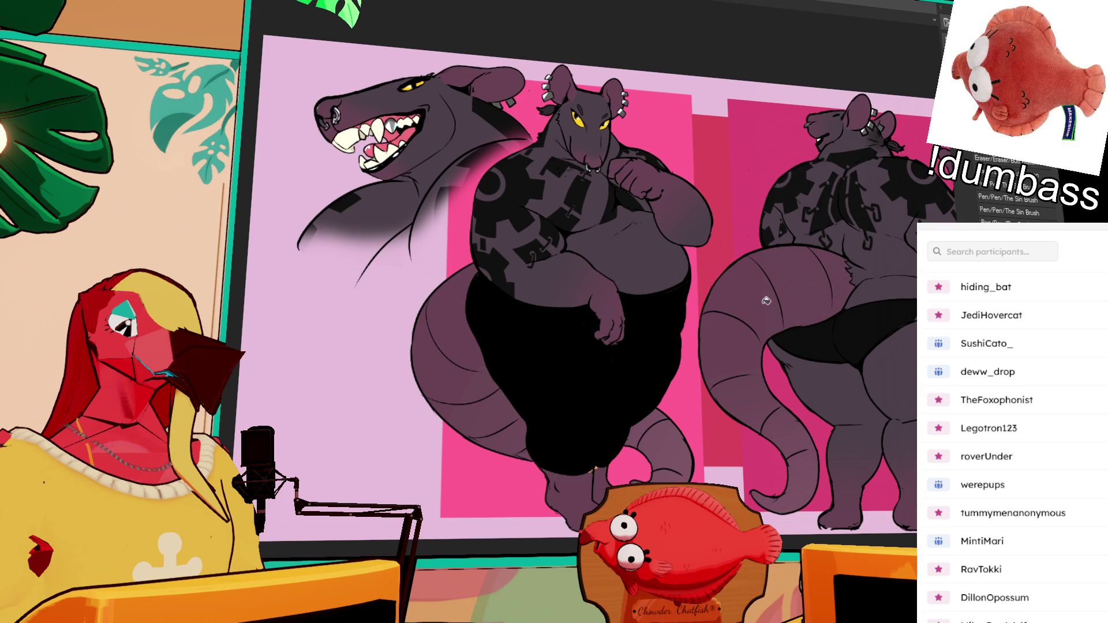
pyautogui.hotkey('ctrl', 'z')
pyautogui.hotkey('ctrl', 'z')
pyautogui.hotkey('ctrl', 'z')
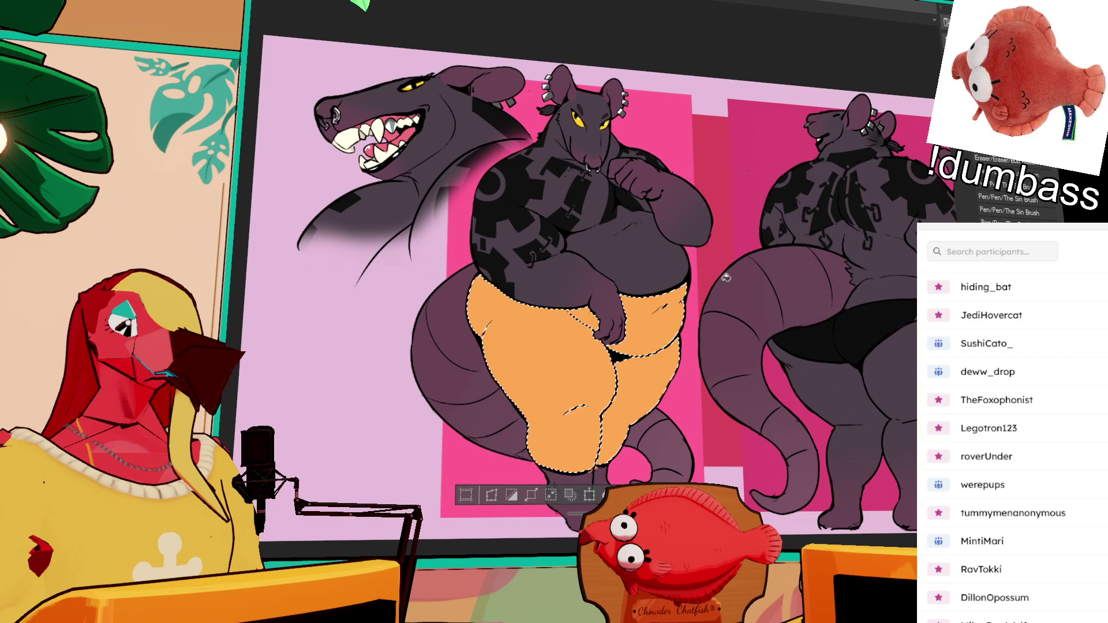
pyautogui.hotkey('ctrl', 'd')
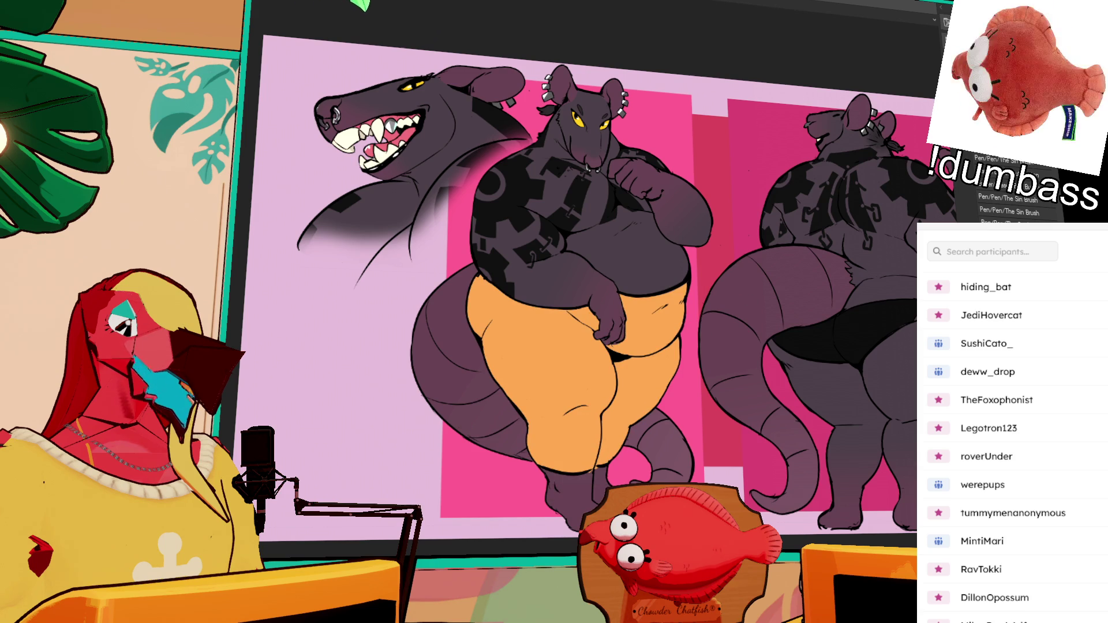
pyautogui.scroll(3, 578, 185)
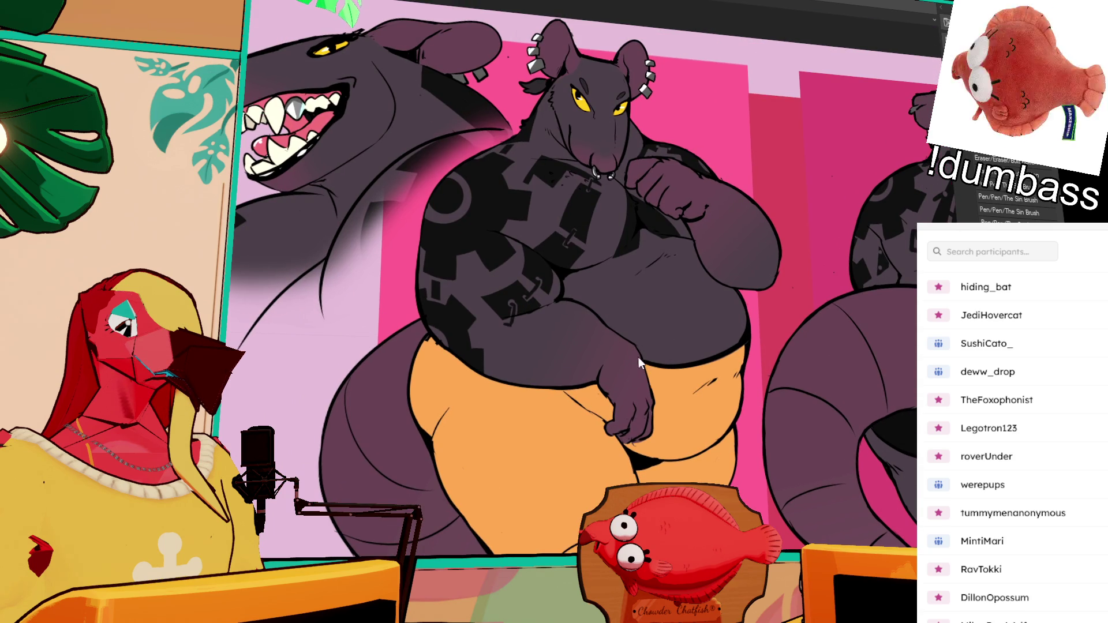
# Step: Shrink the brush and sketch the top's white neckline across the chest
pyautogui.moveTo(725, 216); pyautogui.dragTo(729, 220)
pyautogui.press('[')
pyautogui.press('[')
pyautogui.press('[')
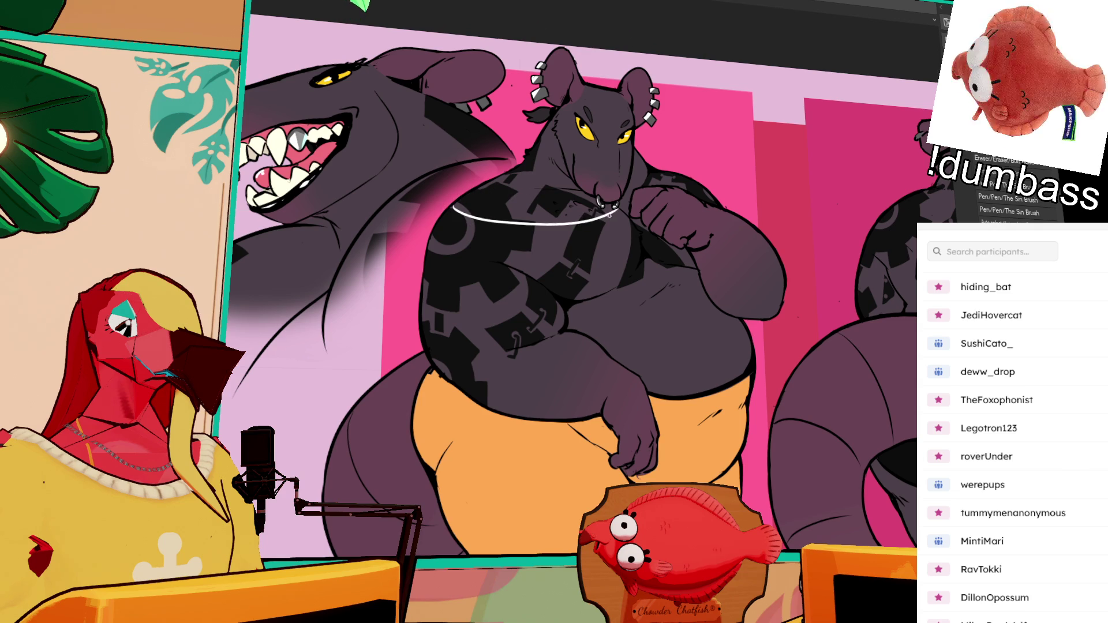
pyautogui.moveTo(439, 276)
pyautogui.mouseDown()
pyautogui.moveTo(551, 267)
pyautogui.moveTo(632, 219)
pyautogui.moveTo(623, 240)
pyautogui.mouseUp()
pyautogui.hotkey('ctrl', 'z')
pyautogui.moveTo(427, 253); pyautogui.dragTo(652, 236)
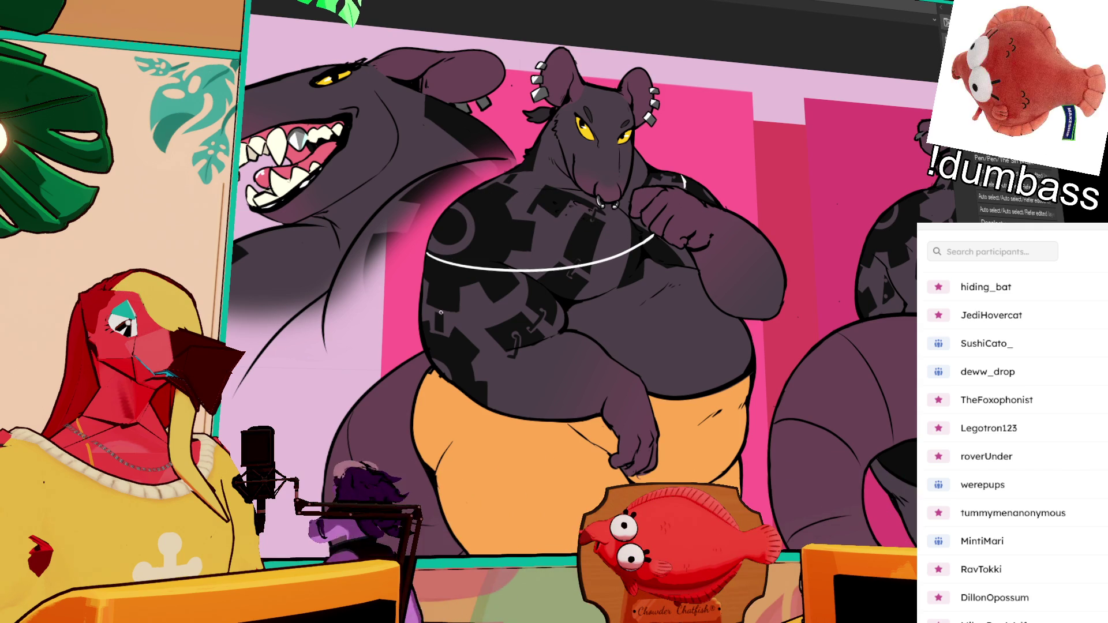
pyautogui.hotkey('ctrl', 'd')
# Step: Sketch white curves down the belly and waist, a U-shaped line, and the top's right edge
pyautogui.moveTo(563, 330)
pyautogui.mouseDown()
pyautogui.moveTo(495, 362)
pyautogui.moveTo(497, 423)
pyautogui.moveTo(517, 398)
pyautogui.moveTo(527, 445)
pyautogui.moveTo(569, 442)
pyautogui.mouseUp()
pyautogui.moveTo(593, 349)
pyautogui.mouseDown()
pyautogui.moveTo(577, 447)
pyautogui.moveTo(594, 413)
pyautogui.mouseUp()
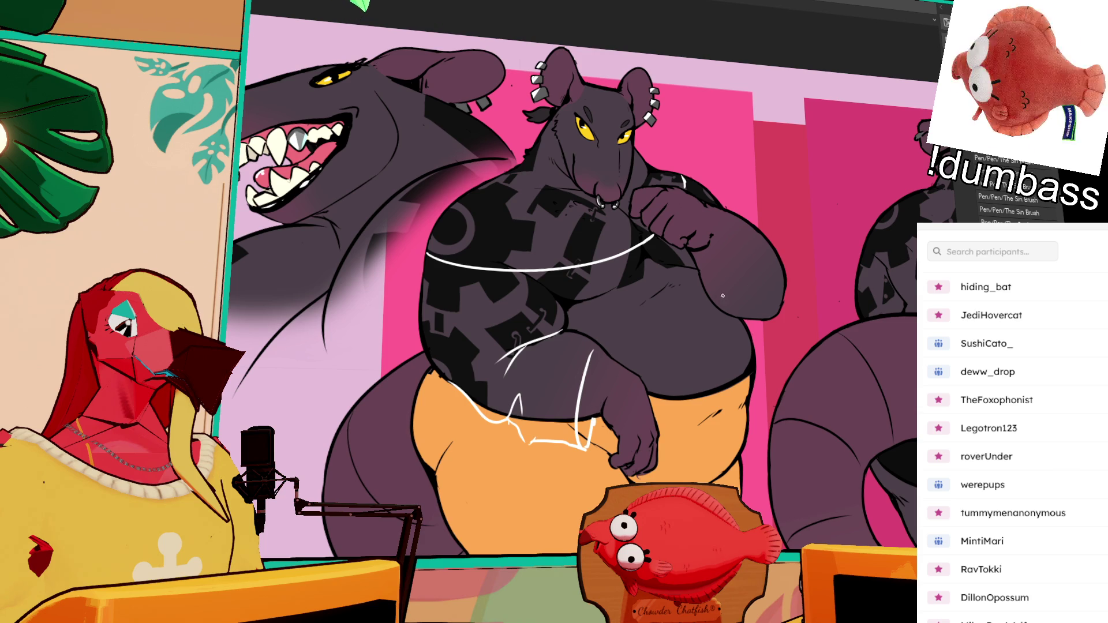
pyautogui.moveTo(701, 282)
pyautogui.mouseDown()
pyautogui.moveTo(706, 314)
pyautogui.moveTo(746, 277)
pyautogui.mouseUp()
pyautogui.hotkey('ctrl', 'z')
pyautogui.hotkey('ctrl', 'z')
pyautogui.moveTo(859, 438); pyautogui.dragTo(733, 356)
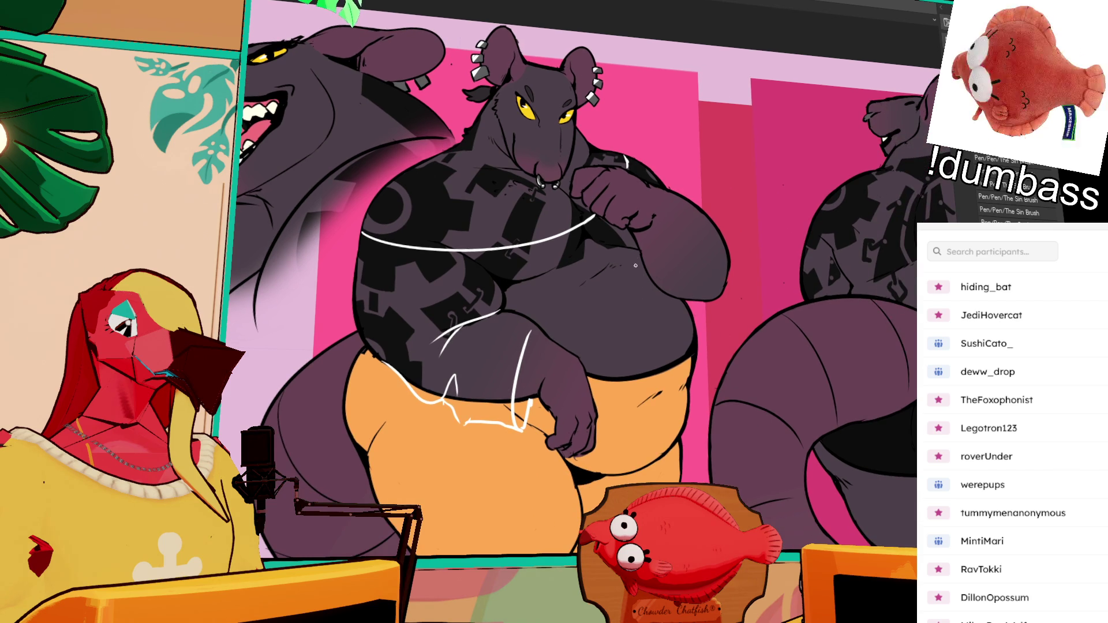
pyautogui.moveTo(640, 251); pyautogui.dragTo(695, 211)
pyautogui.moveTo(657, 296)
pyautogui.mouseDown()
pyautogui.moveTo(669, 316)
pyautogui.moveTo(724, 311)
pyautogui.mouseUp()
pyautogui.moveTo(731, 263); pyautogui.dragTo(720, 306)
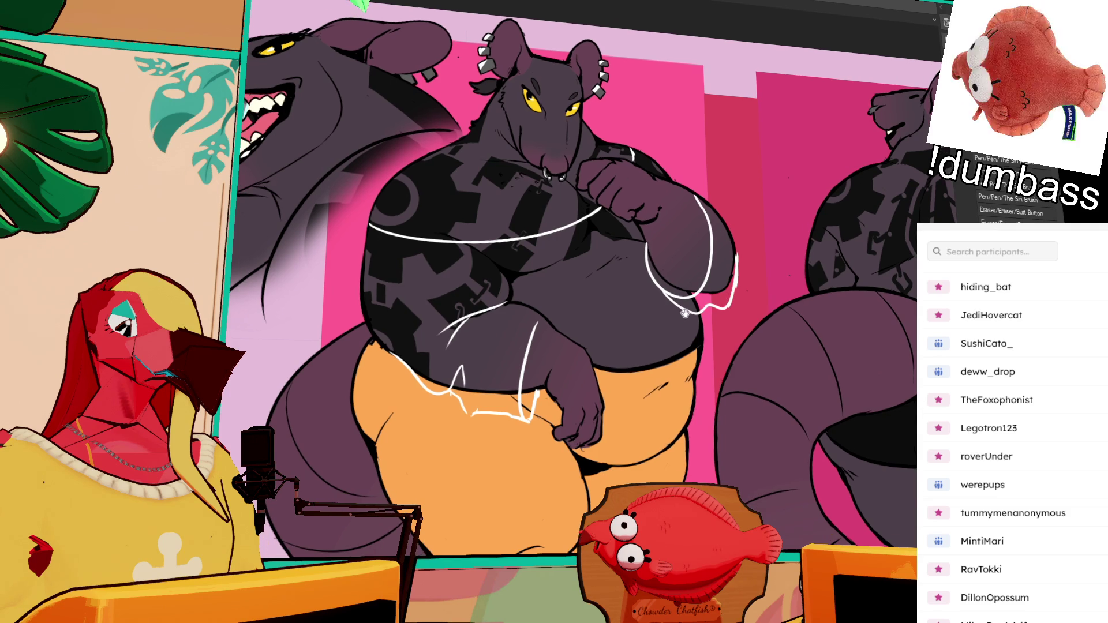
pyautogui.press('e')
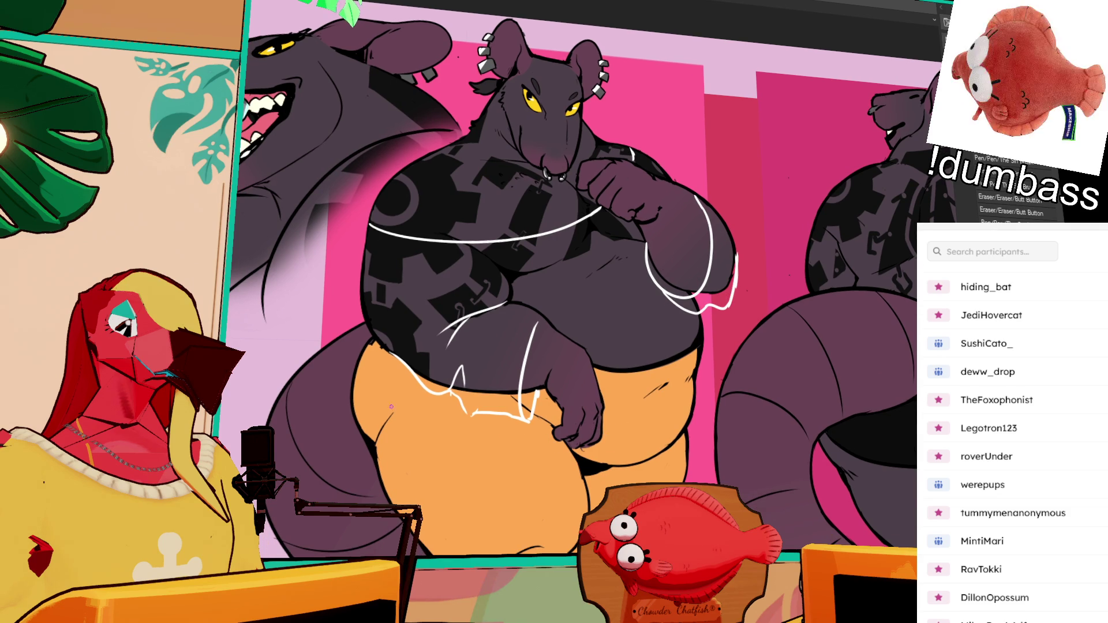
pyautogui.press('e')
# Step: Draw the top's hem across the hips and lower belly, plus fold and left-edge lines
pyautogui.moveTo(355, 404)
pyautogui.mouseDown()
pyautogui.moveTo(409, 398)
pyautogui.moveTo(514, 462)
pyautogui.moveTo(565, 478)
pyautogui.mouseUp()
pyautogui.hotkey('ctrl', 'z')
pyautogui.moveTo(438, 422)
pyautogui.mouseDown()
pyautogui.moveTo(506, 456)
pyautogui.moveTo(561, 460)
pyautogui.moveTo(569, 490)
pyautogui.moveTo(643, 425)
pyautogui.mouseUp()
pyautogui.hotkey('ctrl', 'z')
pyautogui.moveTo(571, 458); pyautogui.dragTo(691, 416)
pyautogui.moveTo(701, 330)
pyautogui.mouseDown()
pyautogui.moveTo(706, 400)
pyautogui.moveTo(714, 380)
pyautogui.moveTo(798, 383)
pyautogui.mouseUp()
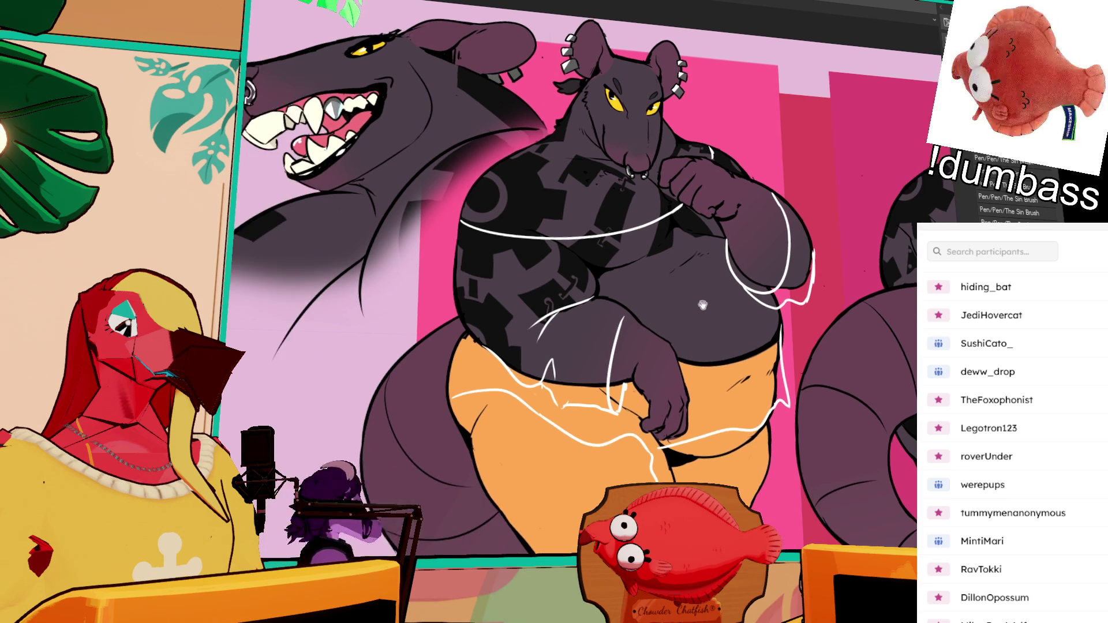
pyautogui.moveTo(460, 224)
pyautogui.mouseDown()
pyautogui.moveTo(452, 290)
pyautogui.moveTo(481, 352)
pyautogui.mouseUp()
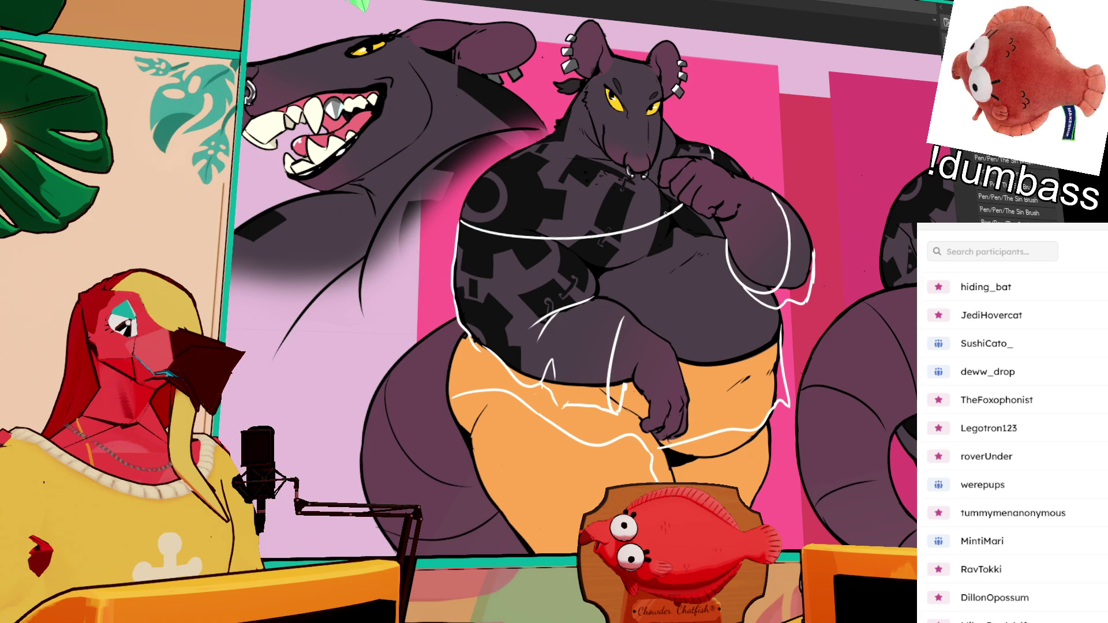
# Step: Add a middle fold line, trace the lower hem, and erase stray marks on the right belly edge
pyautogui.moveTo(649, 213); pyautogui.dragTo(657, 217)
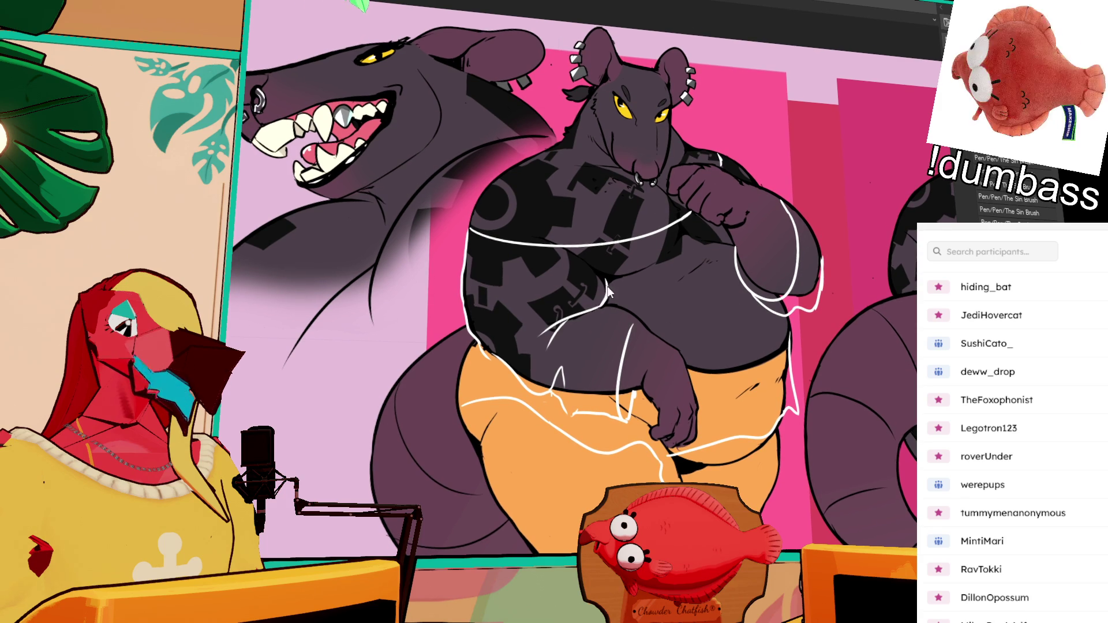
pyautogui.moveTo(600, 306)
pyautogui.mouseDown()
pyautogui.moveTo(610, 287)
pyautogui.moveTo(586, 265)
pyautogui.mouseUp()
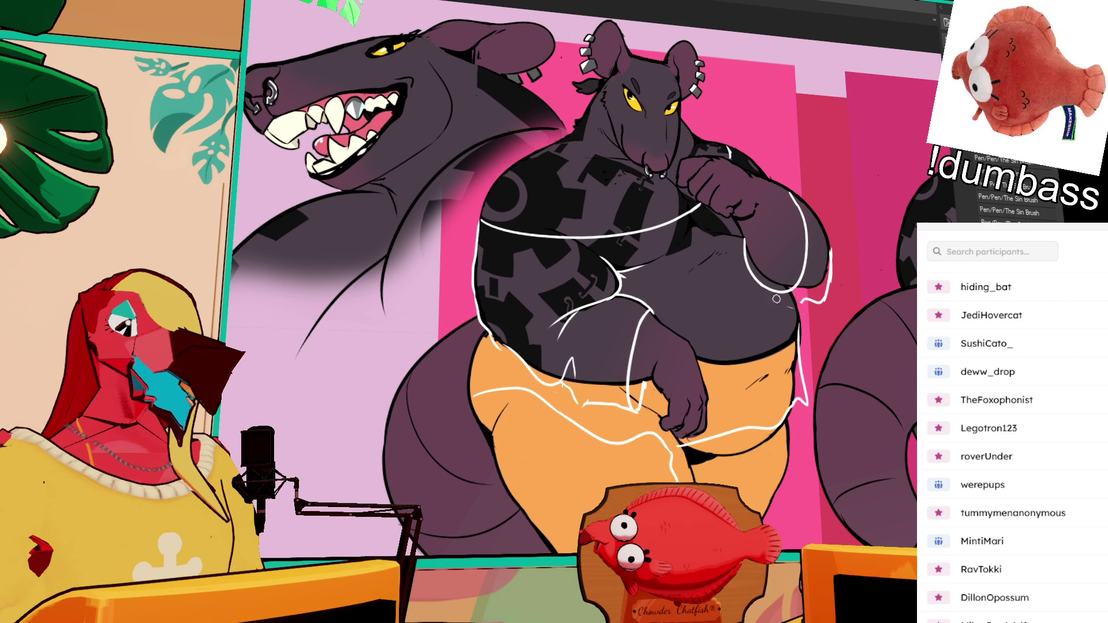
pyautogui.moveTo(762, 288); pyautogui.dragTo(808, 306)
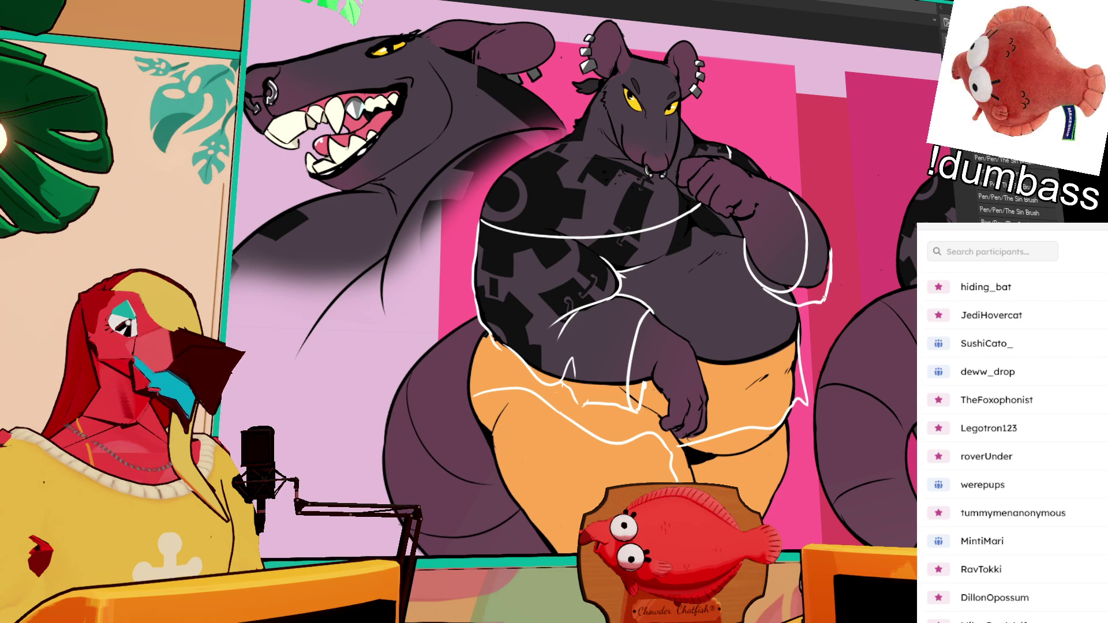
pyautogui.moveTo(835, 283)
pyautogui.mouseDown()
pyautogui.moveTo(832, 268)
pyautogui.moveTo(829, 279)
pyautogui.mouseUp()
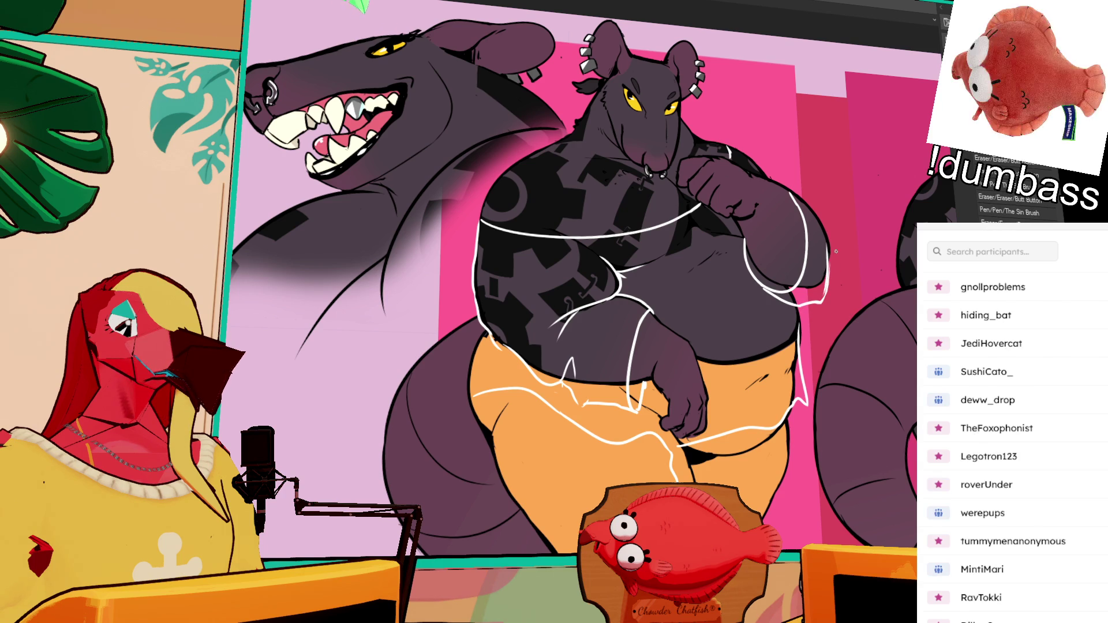
pyautogui.moveTo(829, 278)
pyautogui.mouseDown()
pyautogui.moveTo(824, 264)
pyautogui.moveTo(824, 306)
pyautogui.mouseUp()
pyautogui.press('p')
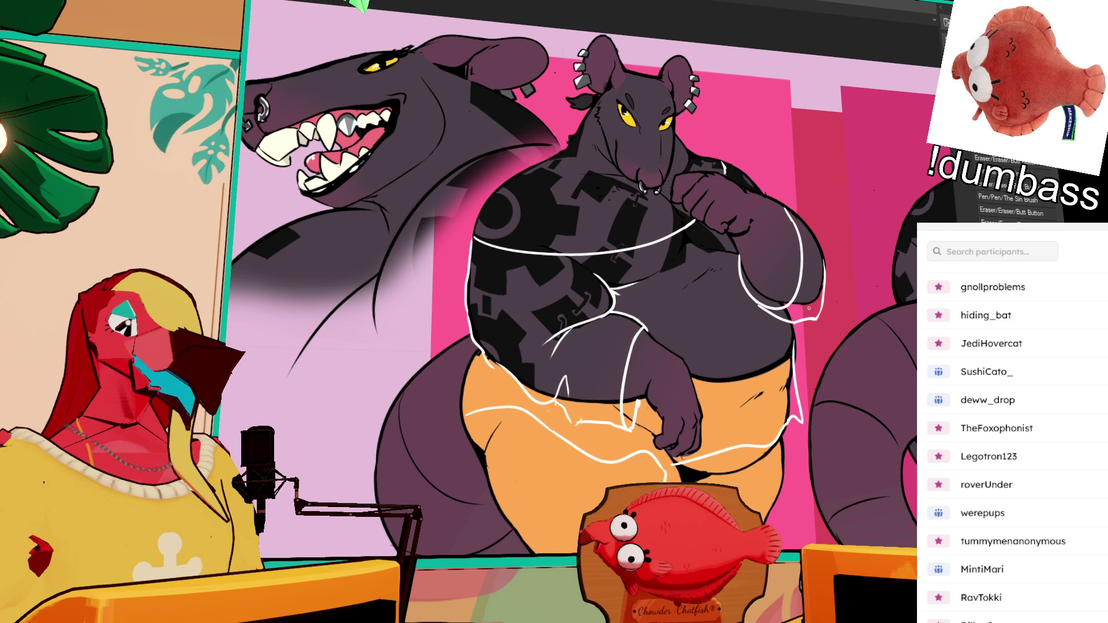
pyautogui.press('e')
pyautogui.moveTo(822, 268); pyautogui.dragTo(807, 305)
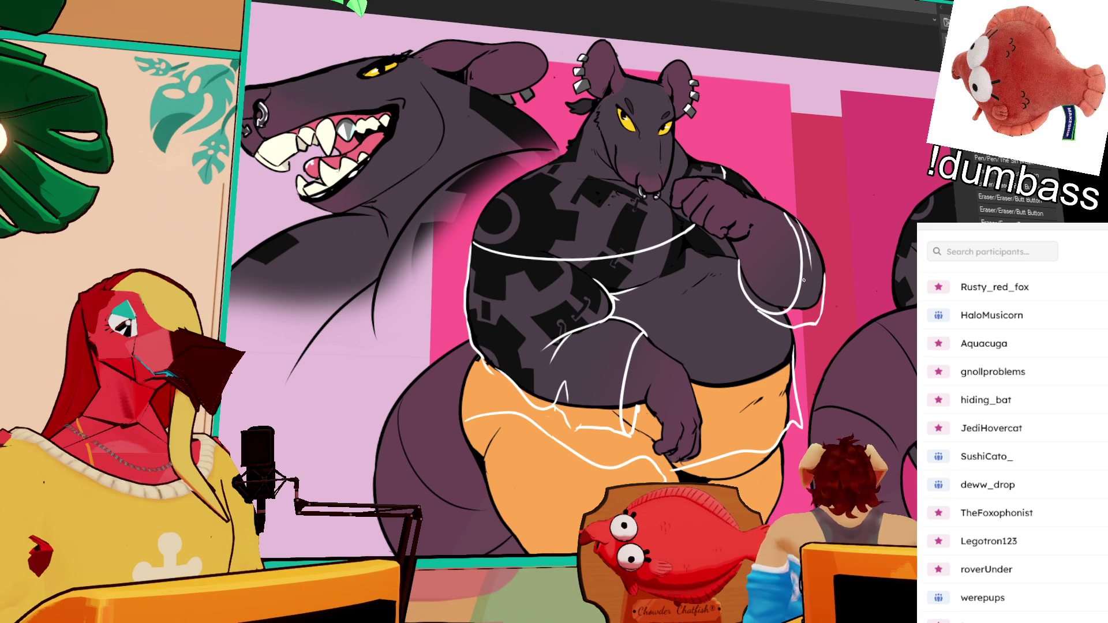
# Step: Redraw the top's right edge with web lines and start vertical white strands down the belly
pyautogui.moveTo(797, 221)
pyautogui.mouseDown()
pyautogui.moveTo(805, 306)
pyautogui.moveTo(782, 320)
pyautogui.mouseUp()
pyautogui.moveTo(813, 249)
pyautogui.mouseDown()
pyautogui.moveTo(802, 316)
pyautogui.moveTo(825, 326)
pyautogui.moveTo(807, 286)
pyautogui.moveTo(823, 270)
pyautogui.mouseUp()
pyautogui.moveTo(797, 228); pyautogui.dragTo(823, 259)
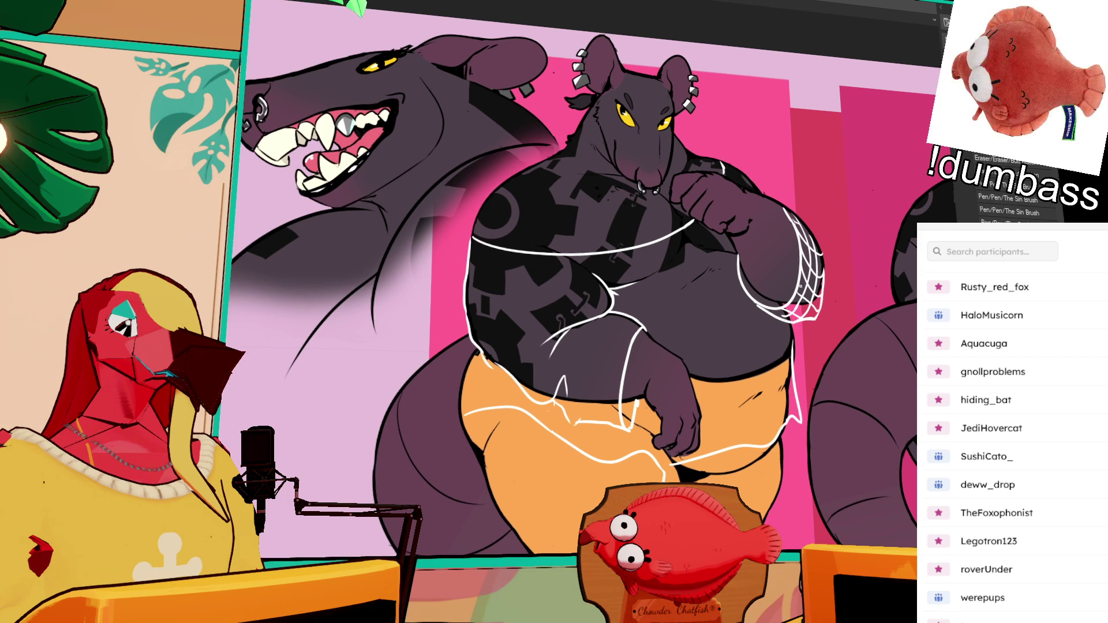
pyautogui.moveTo(704, 237); pyautogui.dragTo(677, 369)
pyautogui.moveTo(722, 247); pyautogui.dragTo(694, 419)
pyautogui.moveTo(737, 270); pyautogui.dragTo(710, 466)
pyautogui.moveTo(751, 311); pyautogui.dragTo(729, 469)
# Step: Add more vertical strands across the right belly, redoing misplaced ones
pyautogui.hotkey('ctrl', 'z')
pyautogui.moveTo(752, 307)
pyautogui.mouseDown()
pyautogui.moveTo(731, 454)
pyautogui.moveTo(738, 348)
pyautogui.moveTo(735, 413)
pyautogui.mouseUp()
pyautogui.hotkey('ctrl', 'z')
pyautogui.moveTo(761, 315); pyautogui.dragTo(751, 452)
pyautogui.hotkey('ctrl', 'z')
pyautogui.hotkey('ctrl', 'z')
pyautogui.hotkey('ctrl', 'z')
pyautogui.moveTo(788, 333); pyautogui.dragTo(768, 455)
pyautogui.moveTo(792, 373); pyautogui.dragTo(780, 444)
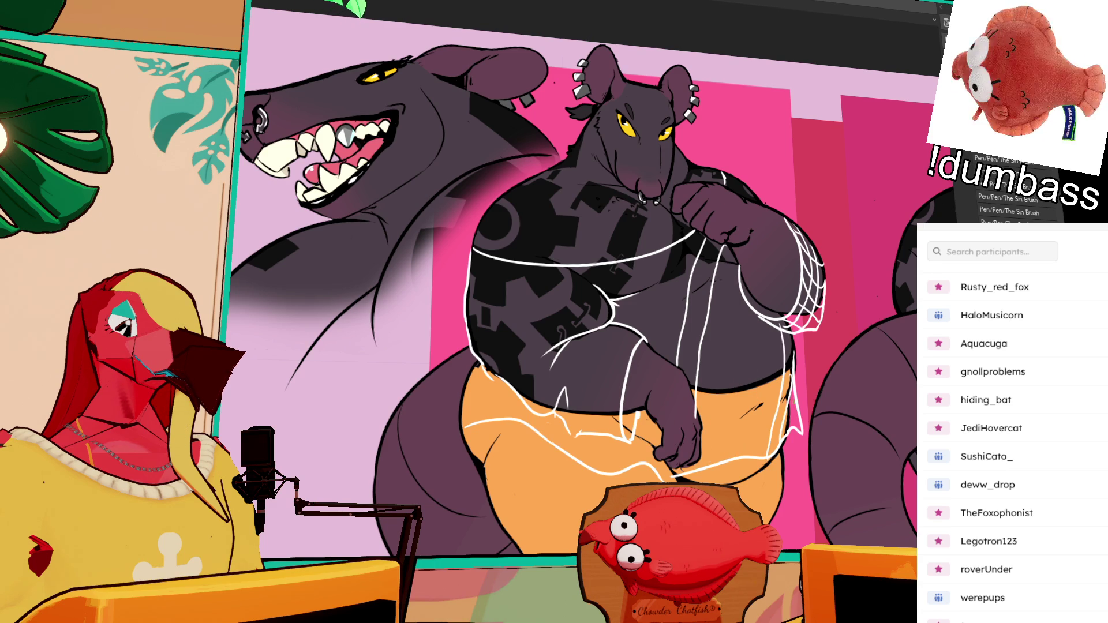
pyautogui.hotkey('ctrl', 'z')
pyautogui.hotkey('ctrl', 'z')
pyautogui.moveTo(794, 387); pyautogui.dragTo(782, 440)
pyautogui.moveTo(759, 313); pyautogui.dragTo(743, 454)
pyautogui.moveTo(737, 286); pyautogui.dragTo(719, 461)
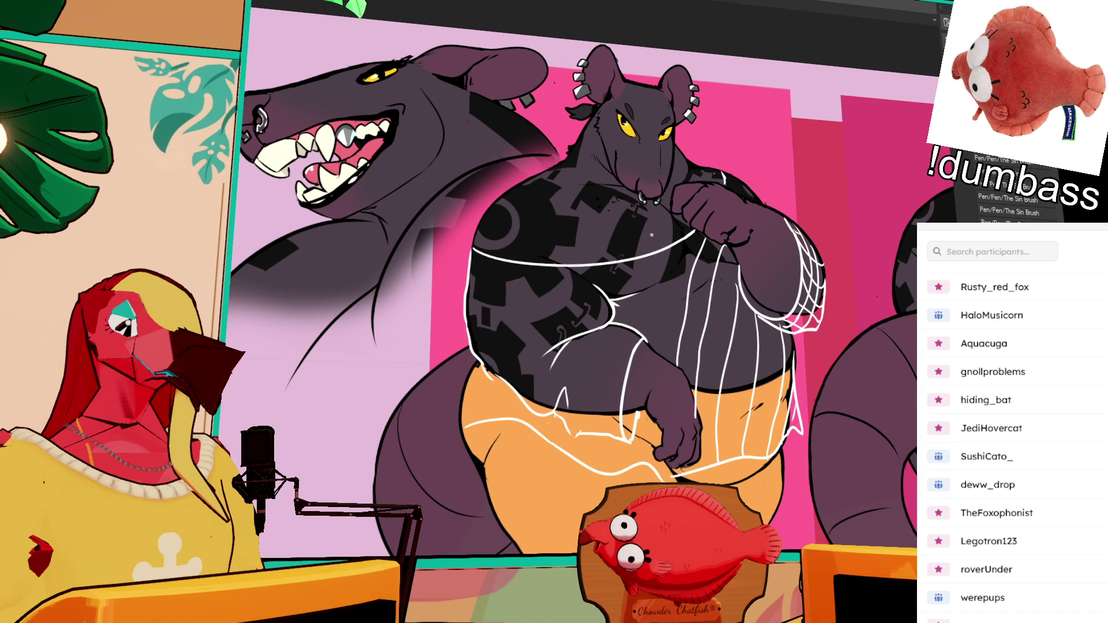
# Step: Draw short strands and web strokes over the upper-left belly
pyautogui.moveTo(685, 240); pyautogui.dragTo(656, 352)
pyautogui.moveTo(654, 258)
pyautogui.mouseDown()
pyautogui.moveTo(637, 334)
pyautogui.moveTo(627, 301)
pyautogui.moveTo(622, 326)
pyautogui.mouseUp()
pyautogui.moveTo(615, 265); pyautogui.dragTo(606, 297)
pyautogui.hotkey('ctrl', 'z')
pyautogui.moveTo(622, 261)
pyautogui.mouseDown()
pyautogui.moveTo(613, 302)
pyautogui.moveTo(605, 295)
pyautogui.mouseUp()
pyautogui.moveTo(597, 269); pyautogui.dragTo(591, 298)
pyautogui.hotkey('ctrl', 'z')
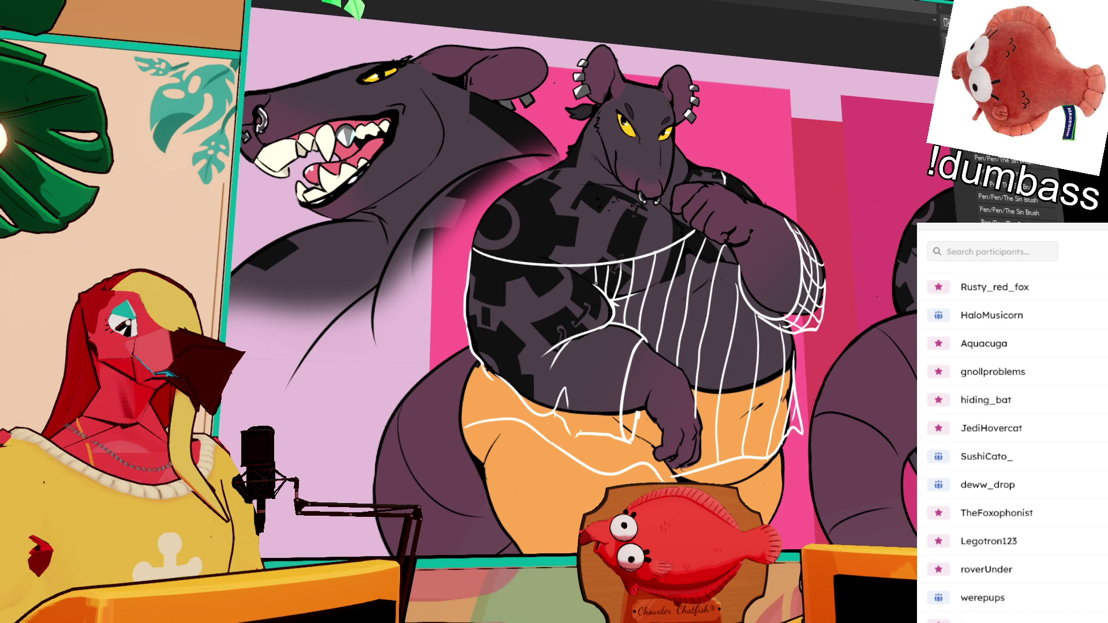
# Step: Fill the left and middle belly with long vertical white strands
pyautogui.moveTo(484, 257); pyautogui.dragTo(467, 315)
pyautogui.moveTo(516, 270)
pyautogui.mouseDown()
pyautogui.moveTo(476, 348)
pyautogui.moveTo(492, 295)
pyautogui.moveTo(474, 344)
pyautogui.moveTo(490, 377)
pyautogui.mouseUp()
pyautogui.moveTo(559, 267)
pyautogui.mouseDown()
pyautogui.moveTo(532, 312)
pyautogui.moveTo(514, 395)
pyautogui.moveTo(559, 311)
pyautogui.moveTo(532, 411)
pyautogui.mouseUp()
pyautogui.moveTo(561, 364); pyautogui.dragTo(553, 410)
pyautogui.moveTo(557, 367)
pyautogui.mouseDown()
pyautogui.moveTo(575, 342)
pyautogui.moveTo(574, 398)
pyautogui.mouseUp()
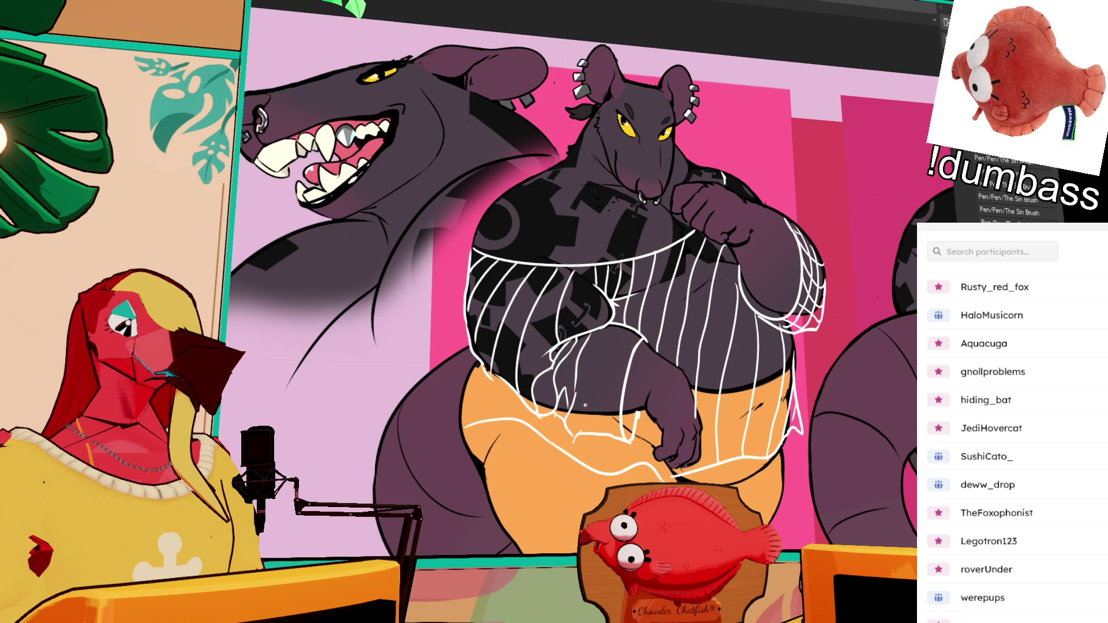
pyautogui.moveTo(616, 325); pyautogui.dragTo(596, 425)
pyautogui.moveTo(630, 339); pyautogui.dragTo(617, 392)
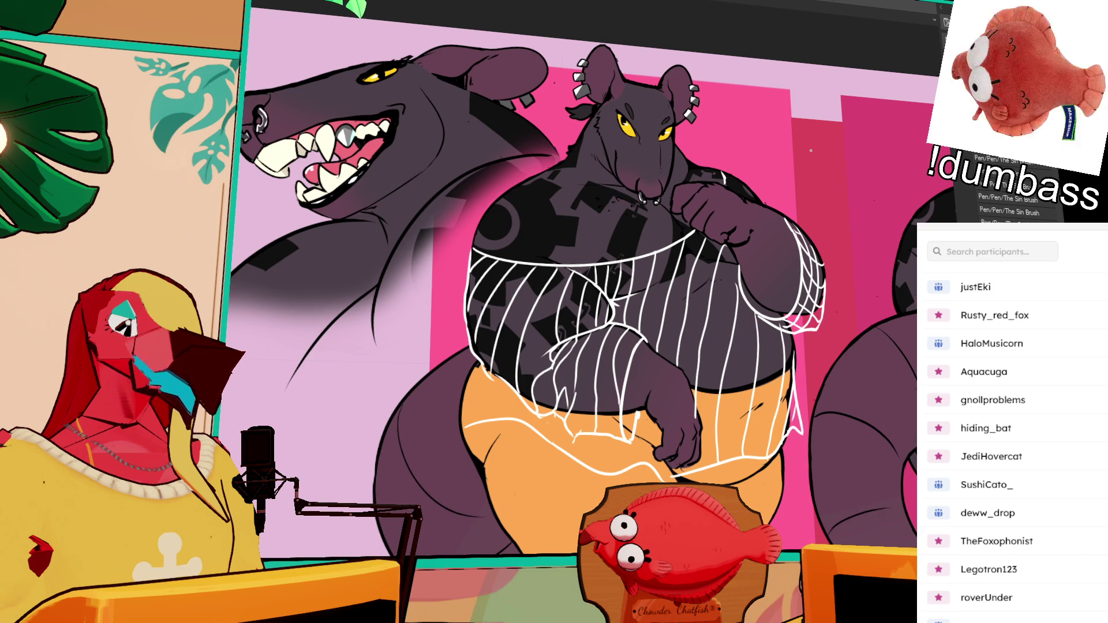
# Step: Zoom in and draw white stripe lines over the shorts' left edge and middle
pyautogui.scroll(-3, 798, 172)
pyautogui.scroll(3, 798, 173)
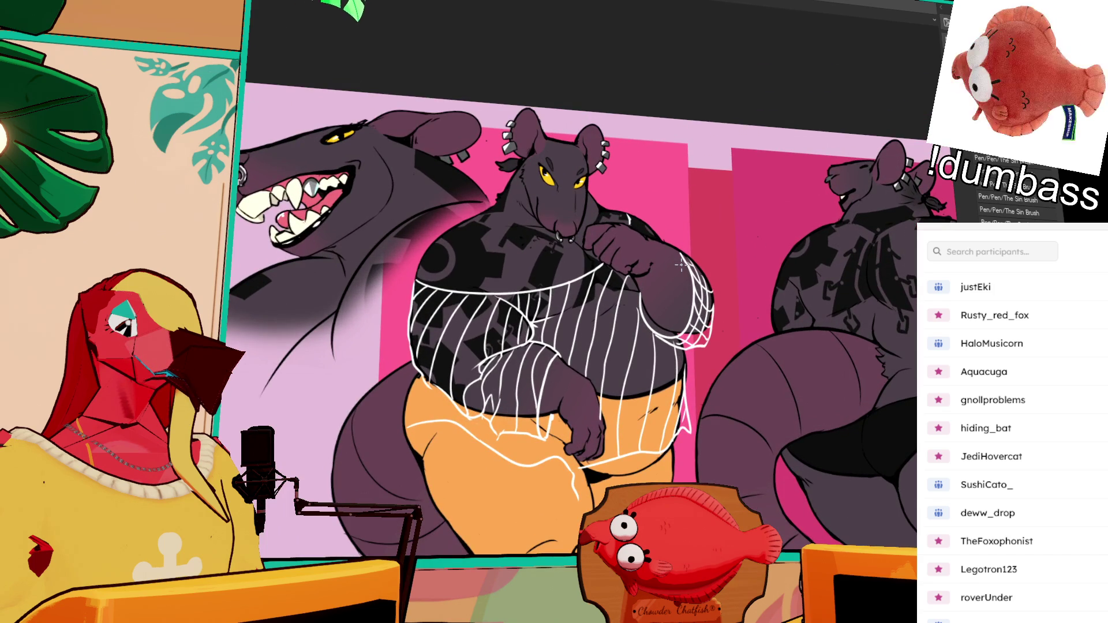
pyautogui.scroll(1, 687, 309)
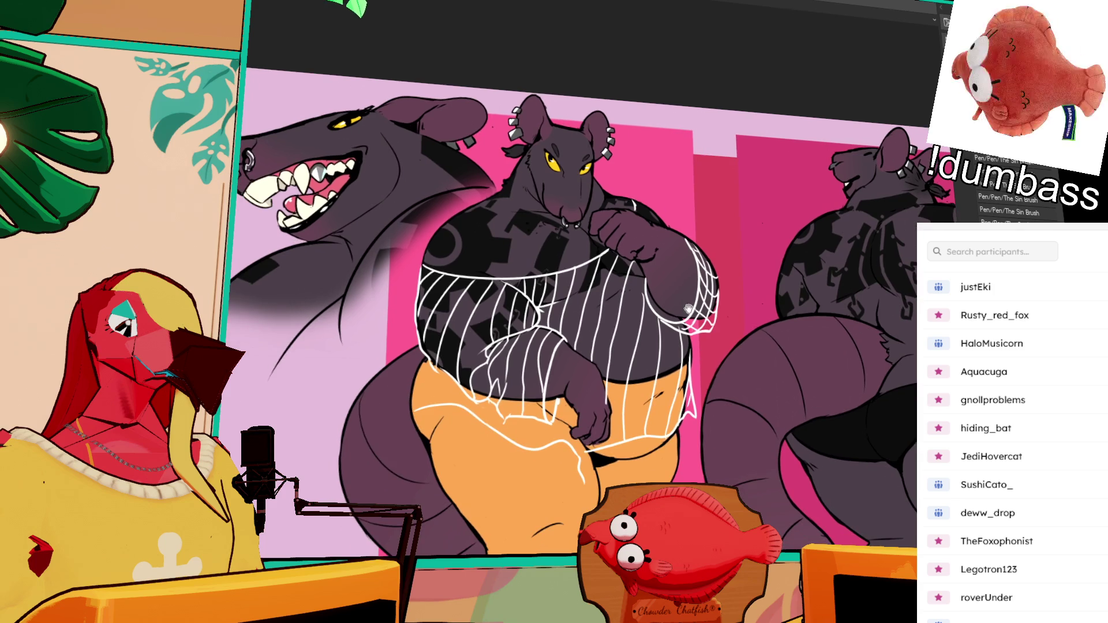
pyautogui.scroll(1, 534, 330)
pyautogui.moveTo(440, 354); pyautogui.dragTo(446, 385)
pyautogui.moveTo(470, 343)
pyautogui.mouseDown()
pyautogui.moveTo(464, 373)
pyautogui.moveTo(553, 424)
pyautogui.moveTo(575, 418)
pyautogui.mouseUp()
pyautogui.moveTo(595, 376)
pyautogui.mouseDown()
pyautogui.moveTo(588, 414)
pyautogui.moveTo(609, 443)
pyautogui.mouseUp()
pyautogui.moveTo(528, 407); pyautogui.dragTo(523, 447)
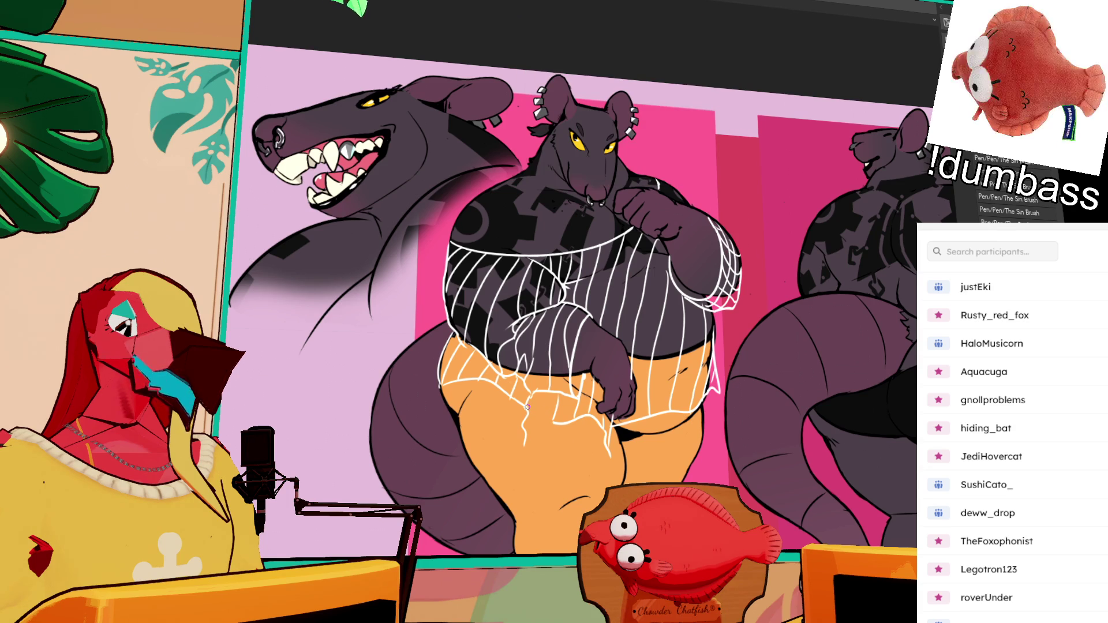
# Step: Draw the shirt's left edge line and begin diagonal net crosshatching on that side
pyautogui.moveTo(448, 285); pyautogui.dragTo(506, 362)
pyautogui.hotkey('ctrl', 'z')
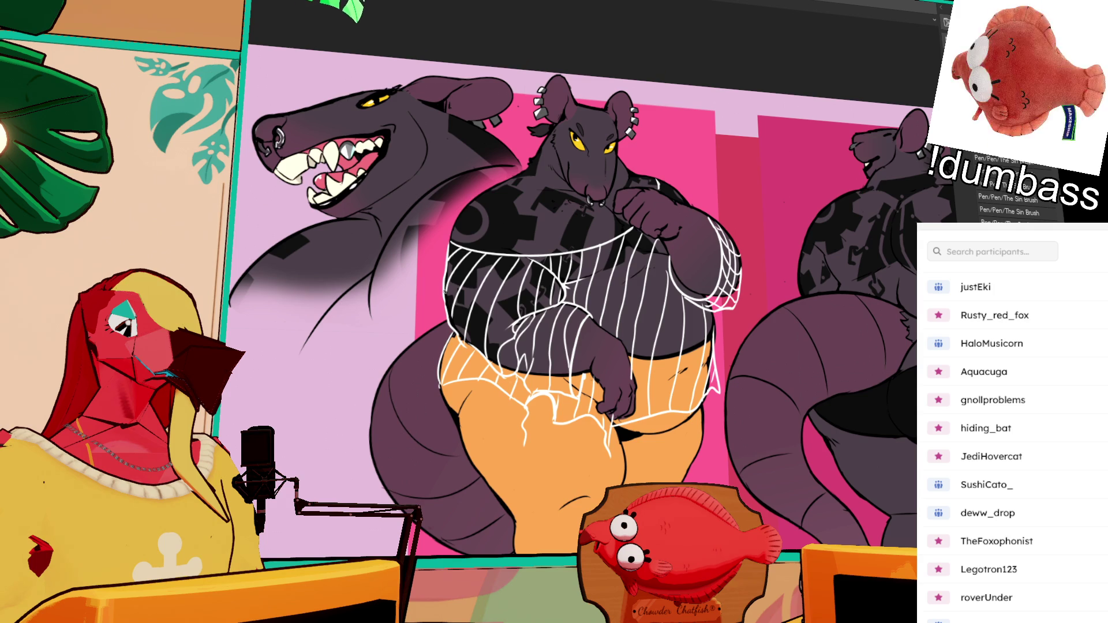
pyautogui.moveTo(448, 293); pyautogui.dragTo(500, 362)
pyautogui.moveTo(452, 261); pyautogui.dragTo(503, 348)
pyautogui.hotkey('ctrl', 'z')
pyautogui.moveTo(466, 307)
pyautogui.mouseDown()
pyautogui.moveTo(503, 348)
pyautogui.moveTo(506, 249)
pyautogui.mouseUp()
pyautogui.moveTo(500, 326); pyautogui.dragTo(527, 262)
pyautogui.moveTo(642, 256); pyautogui.dragTo(692, 259)
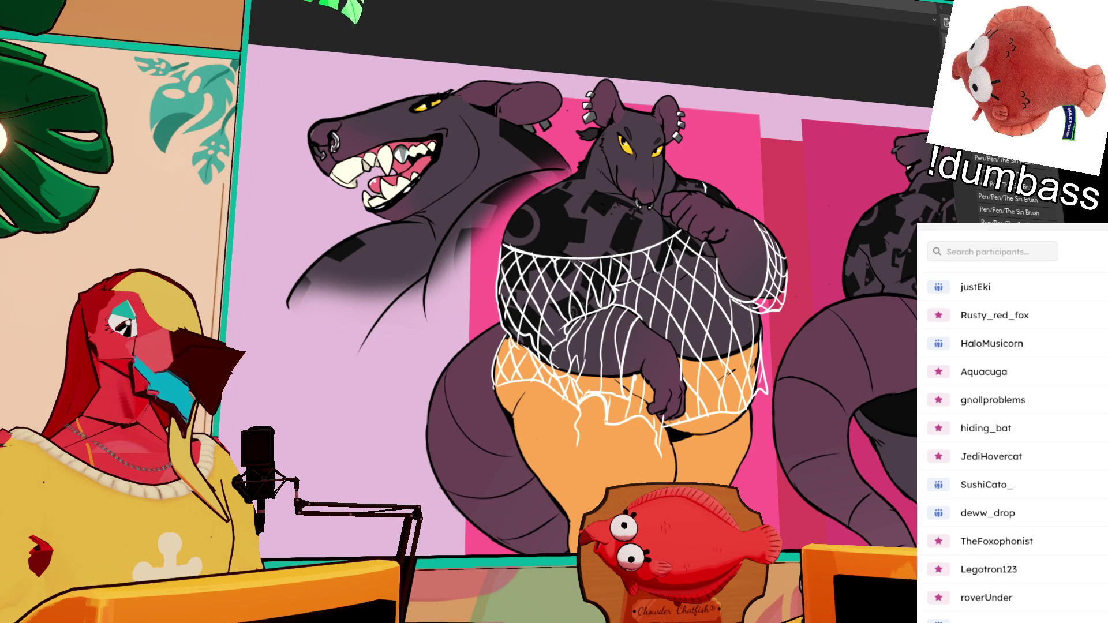
# Step: Add more white net strokes down the belly and along the net's right edge
pyautogui.moveTo(739, 303)
pyautogui.mouseDown()
pyautogui.moveTo(762, 372)
pyautogui.moveTo(730, 388)
pyautogui.mouseUp()
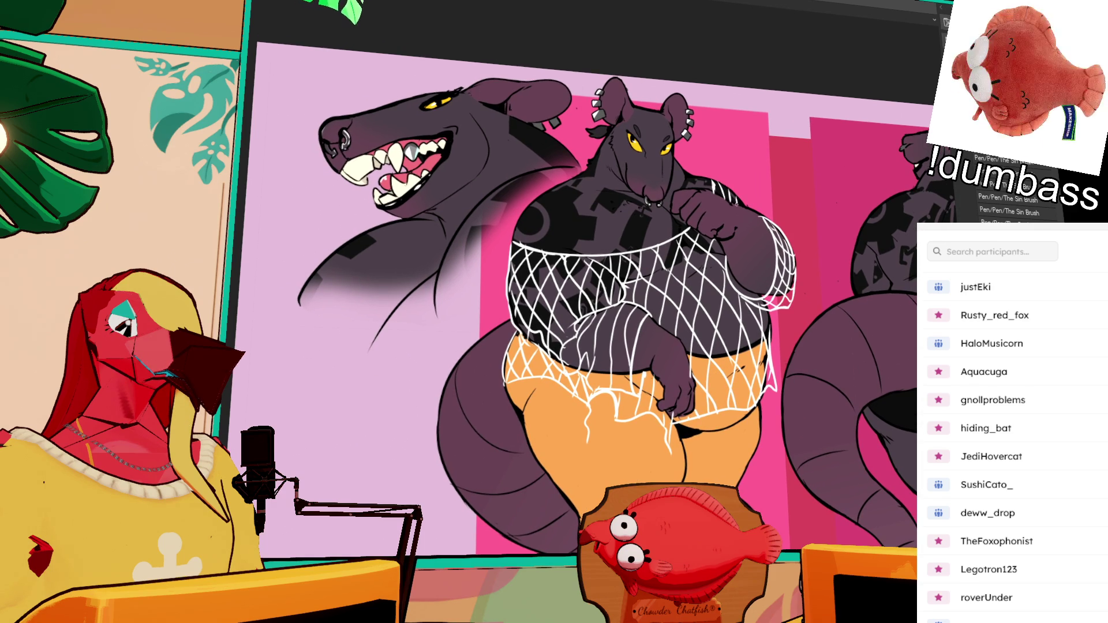
pyautogui.moveTo(801, 293); pyautogui.dragTo(786, 361)
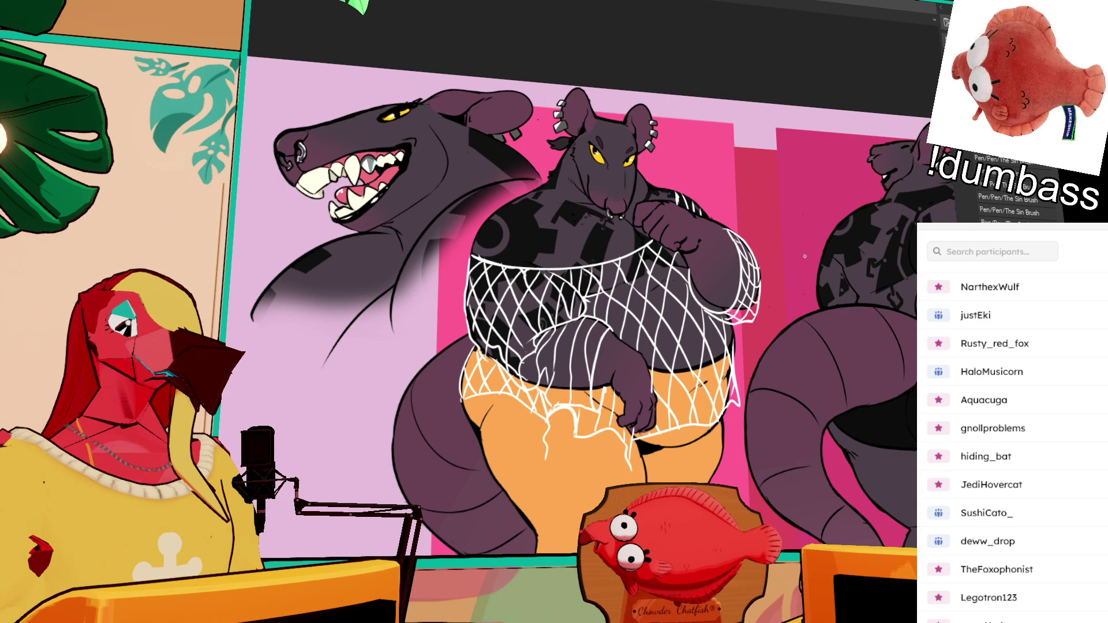
pyautogui.moveTo(776, 462); pyautogui.dragTo(776, 426)
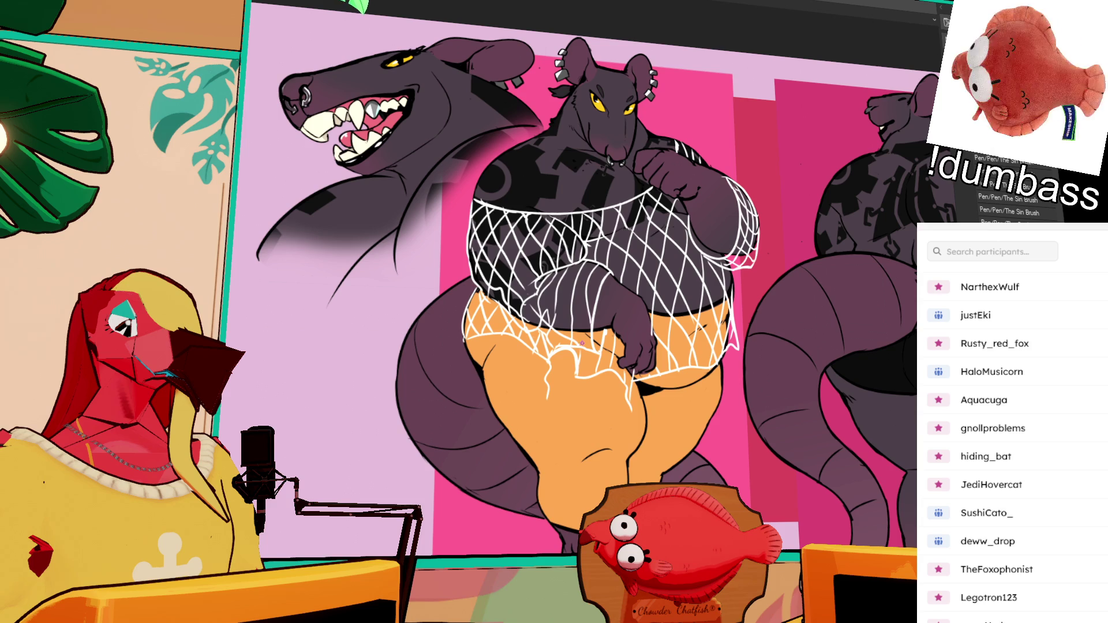
pyautogui.moveTo(539, 295)
pyautogui.mouseDown()
pyautogui.moveTo(594, 329)
pyautogui.moveTo(583, 272)
pyautogui.moveTo(600, 309)
pyautogui.mouseUp()
pyautogui.moveTo(609, 261); pyautogui.dragTo(587, 281)
pyautogui.moveTo(780, 351); pyautogui.dragTo(768, 371)
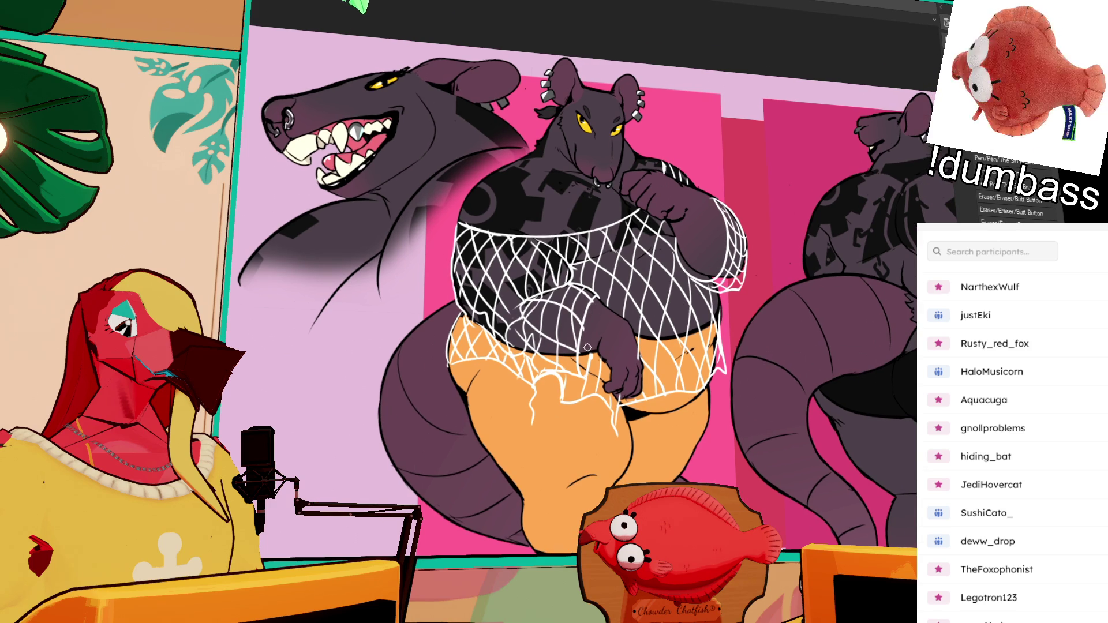
# Step: Erase stray and excess net lines on the belly
pyautogui.moveTo(593, 307); pyautogui.dragTo(592, 353)
pyautogui.moveTo(761, 332)
pyautogui.mouseDown()
pyautogui.moveTo(752, 380)
pyautogui.moveTo(767, 367)
pyautogui.mouseUp()
pyautogui.moveTo(703, 342); pyautogui.dragTo(716, 350)
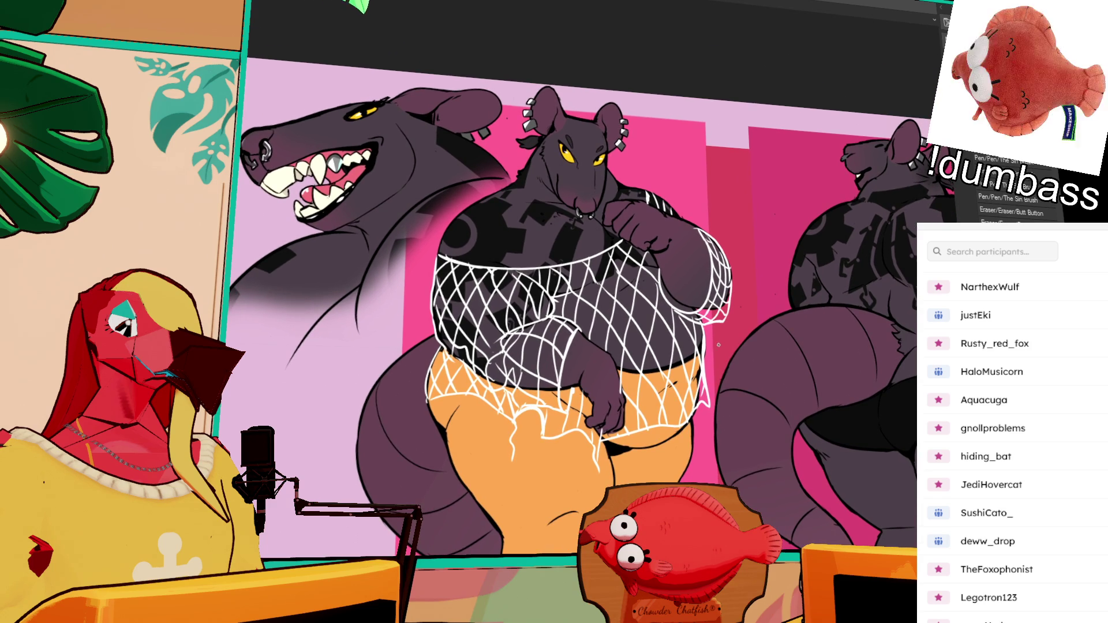
pyautogui.moveTo(730, 289); pyautogui.dragTo(731, 272)
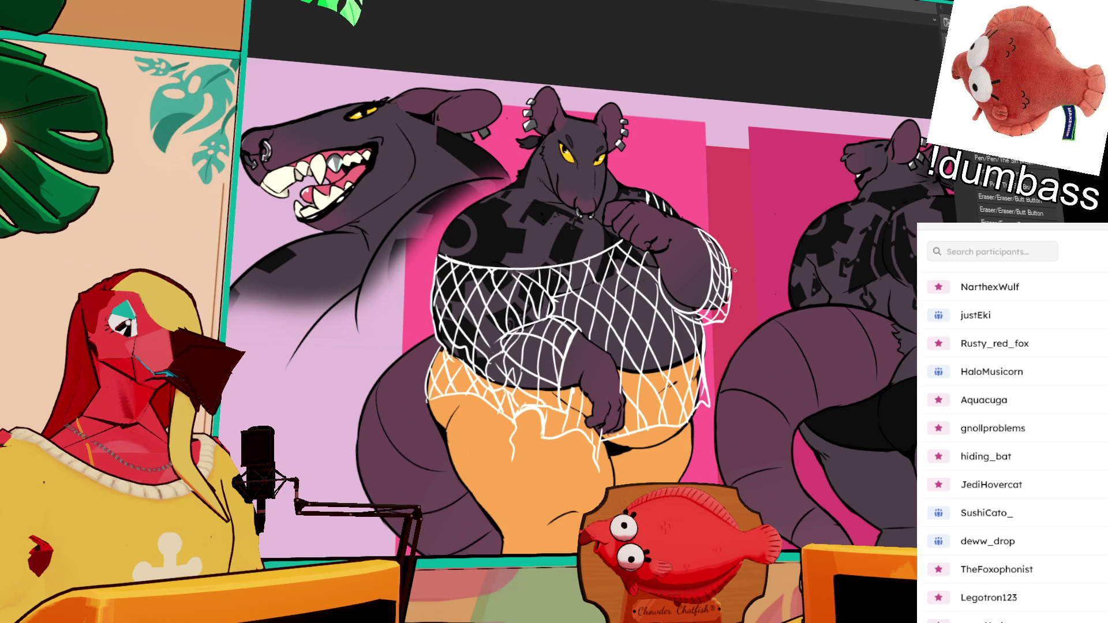
pyautogui.scroll(-3, 813, 444)
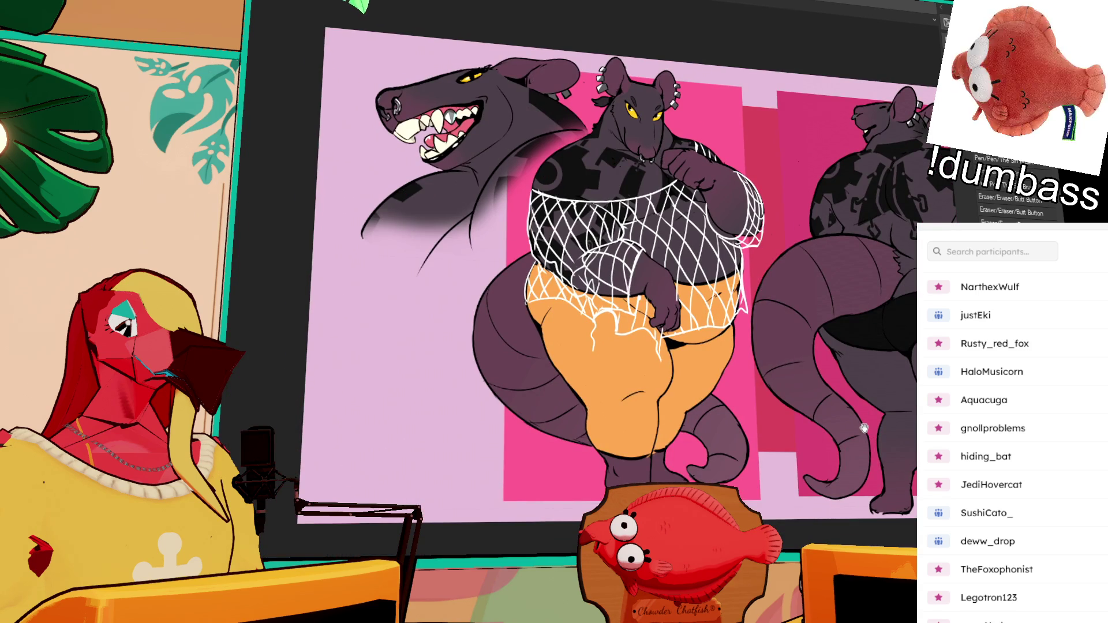
# Step: Zoom out and pan to centre the front and back views of the sheet
pyautogui.moveTo(864, 428); pyautogui.dragTo(836, 435)
pyautogui.scroll(2, 825, 445)
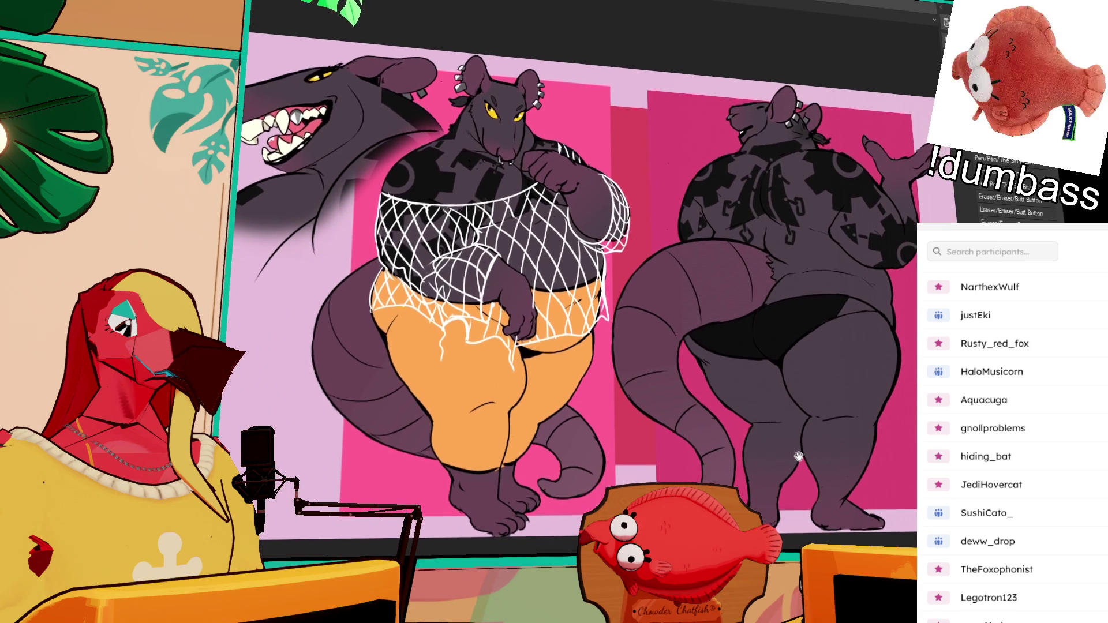
pyautogui.moveTo(804, 471); pyautogui.dragTo(811, 453)
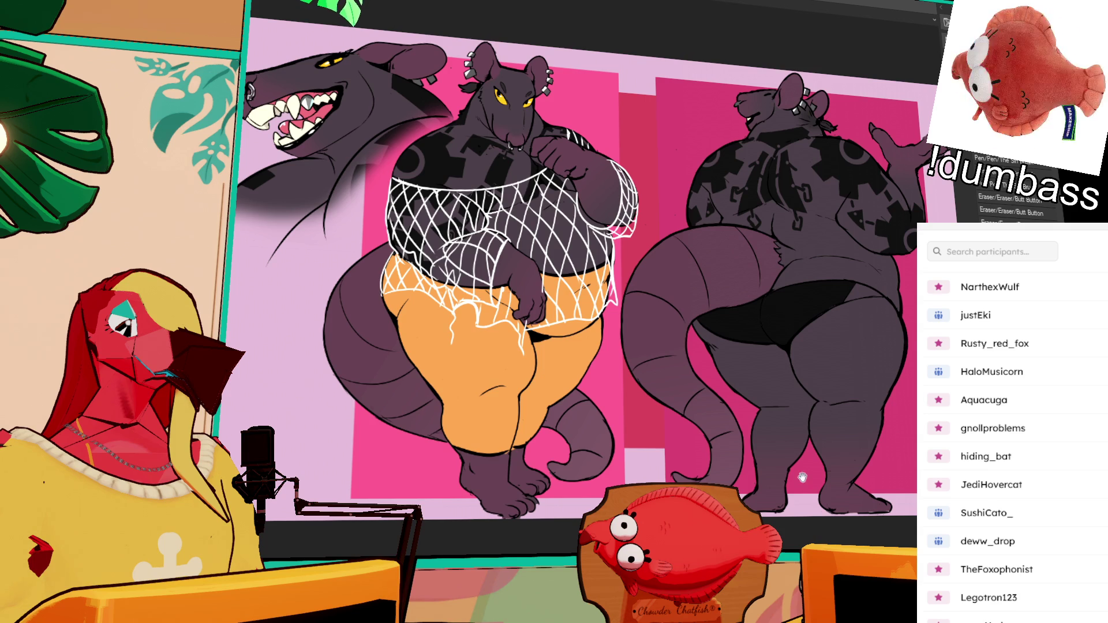
pyautogui.moveTo(803, 477); pyautogui.dragTo(813, 466)
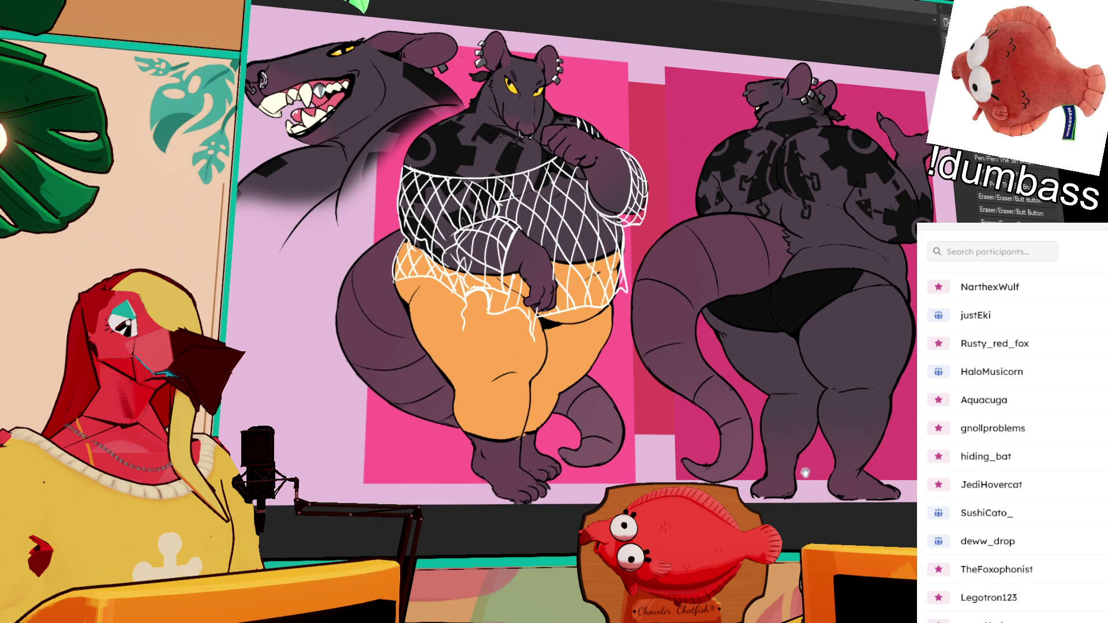
pyautogui.scroll(2, 805, 465)
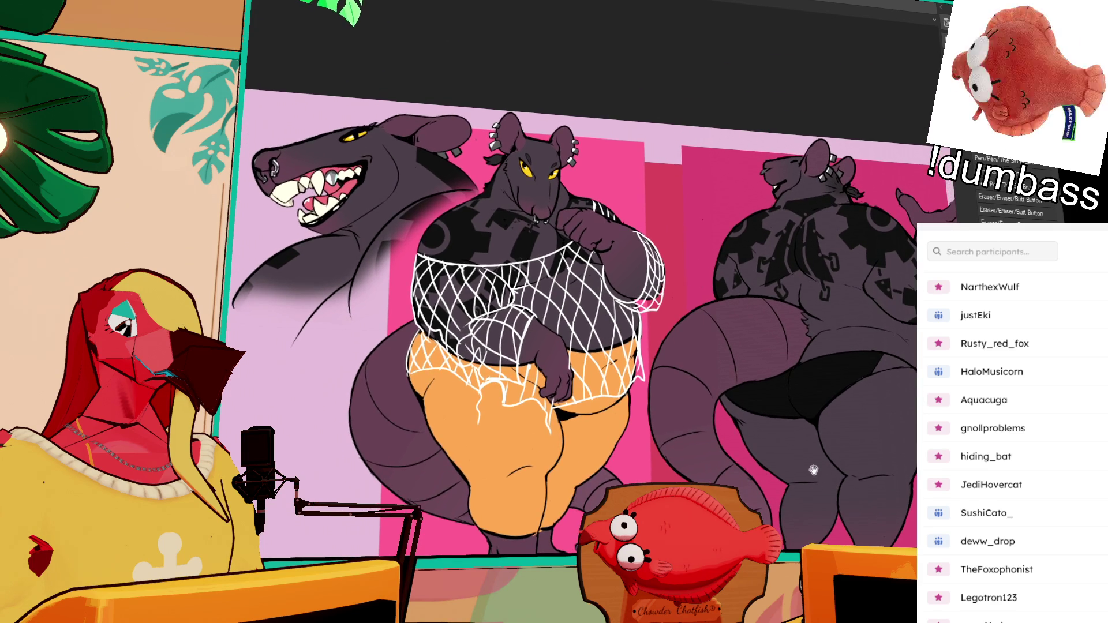
pyautogui.moveTo(814, 471); pyautogui.dragTo(837, 455)
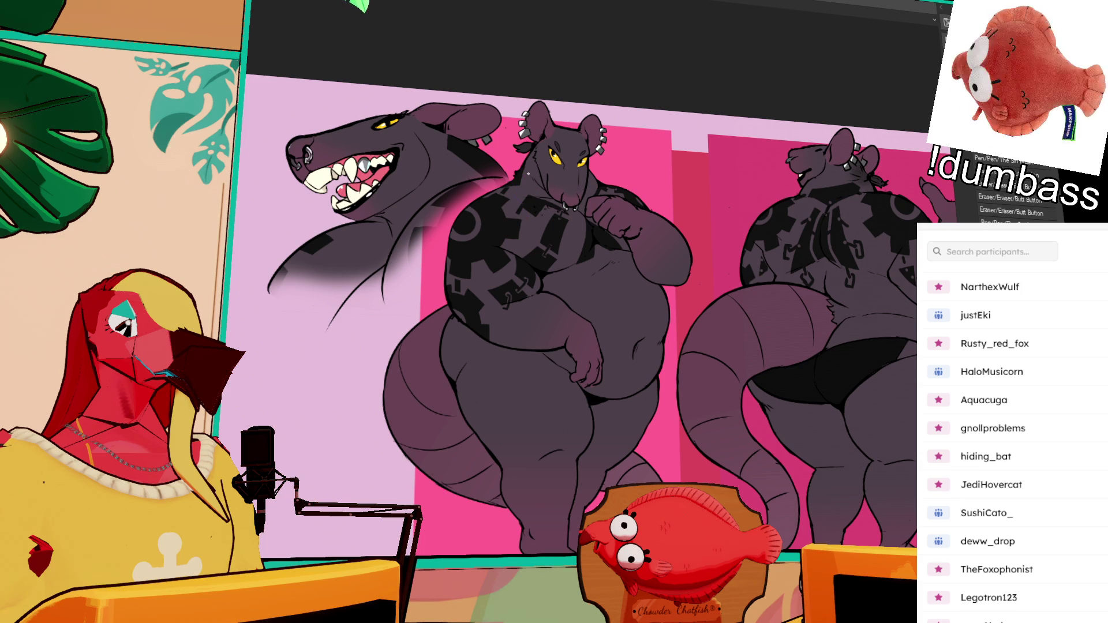
# Step: Outline the bandana down the neck and across the chest, fill it purple, and patch the gaps
pyautogui.moveTo(517, 176); pyautogui.dragTo(525, 222)
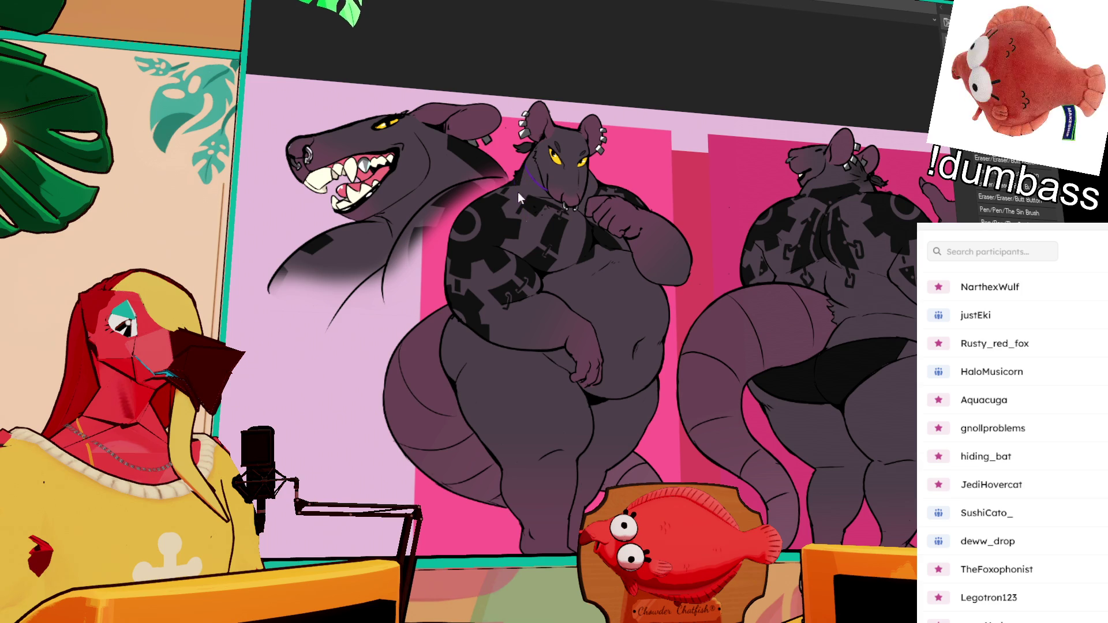
pyautogui.moveTo(529, 261); pyautogui.dragTo(582, 227)
pyautogui.click(538, 234)
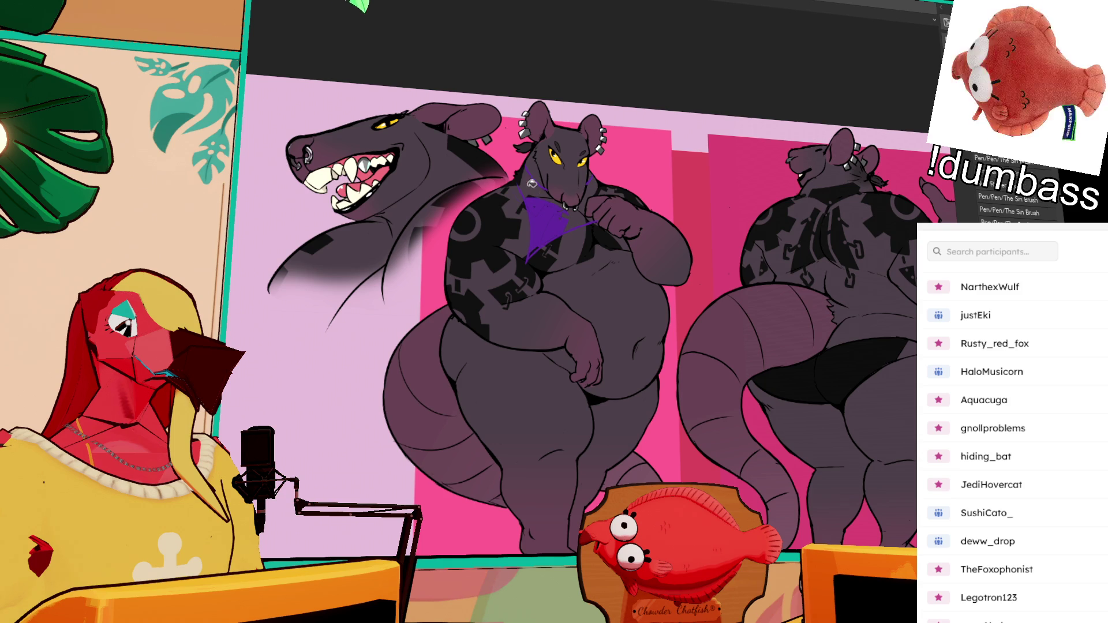
pyautogui.click(590, 184)
pyautogui.click(528, 258)
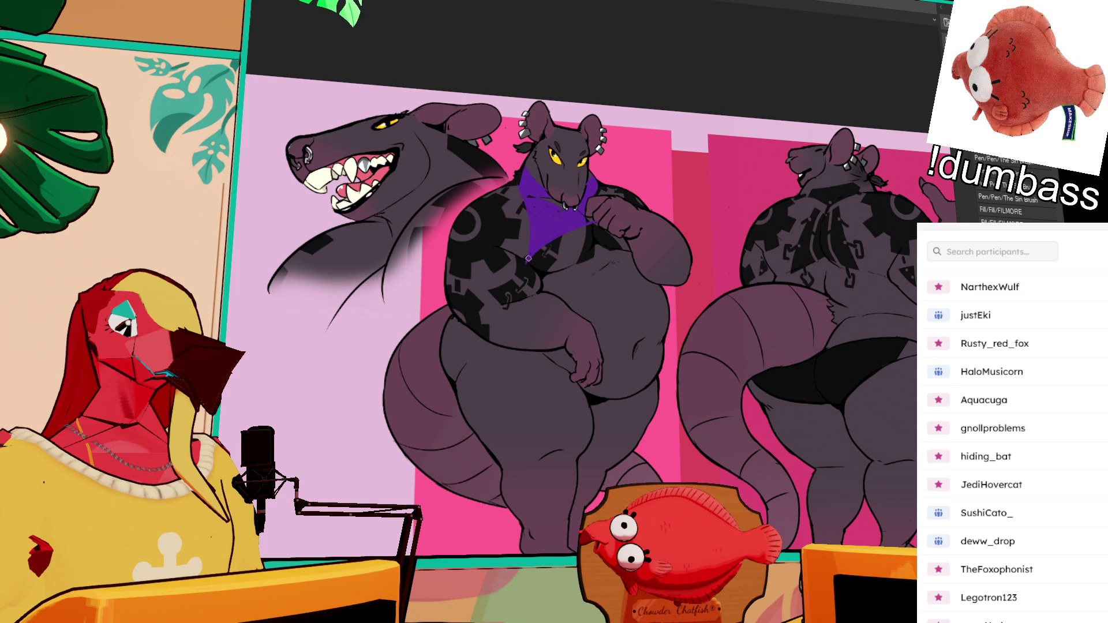
pyautogui.click(522, 181)
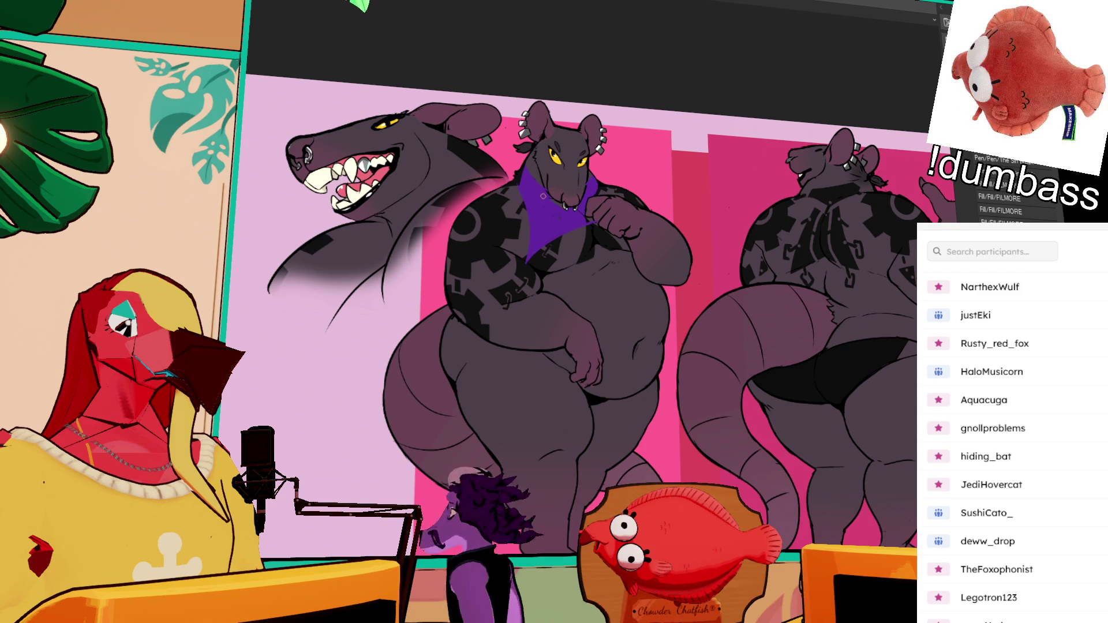
pyautogui.click(568, 217)
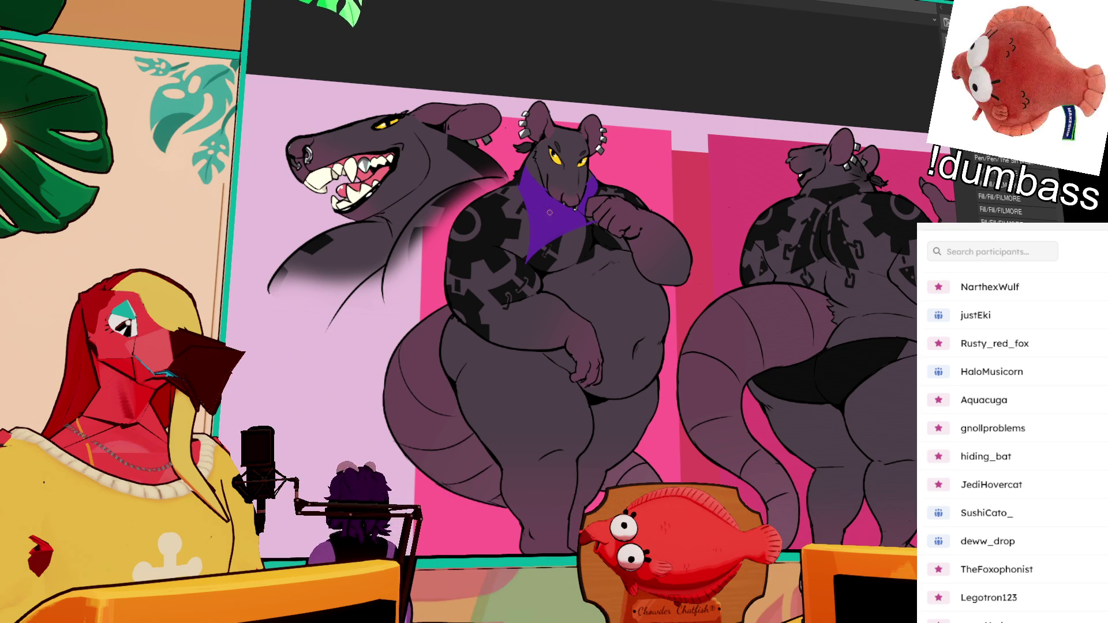
pyautogui.moveTo(567, 201); pyautogui.dragTo(574, 207)
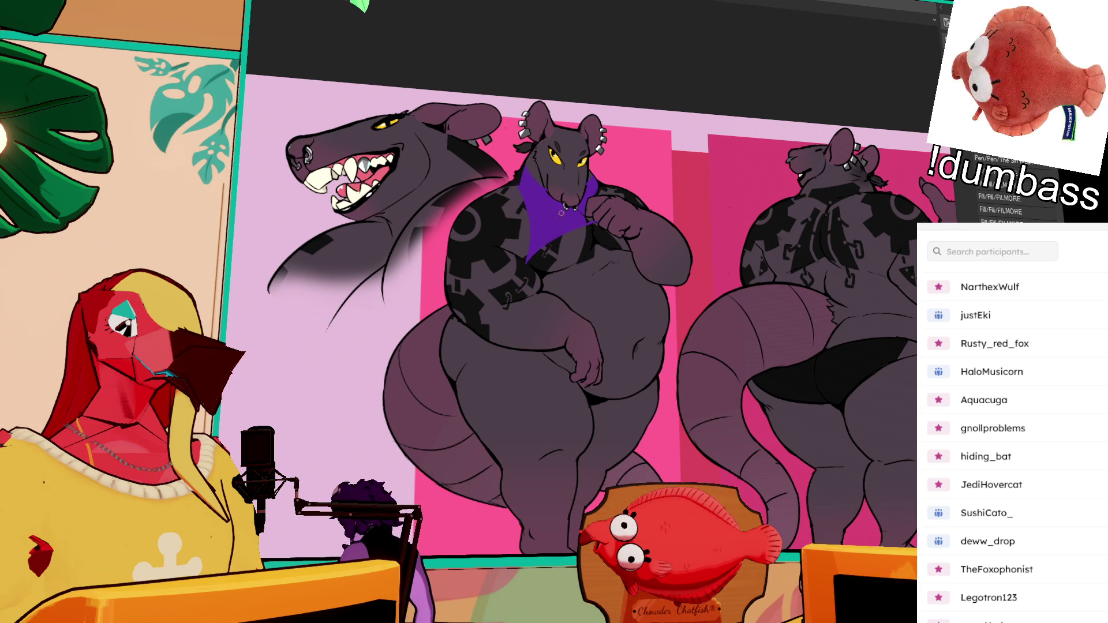
pyautogui.click(590, 181)
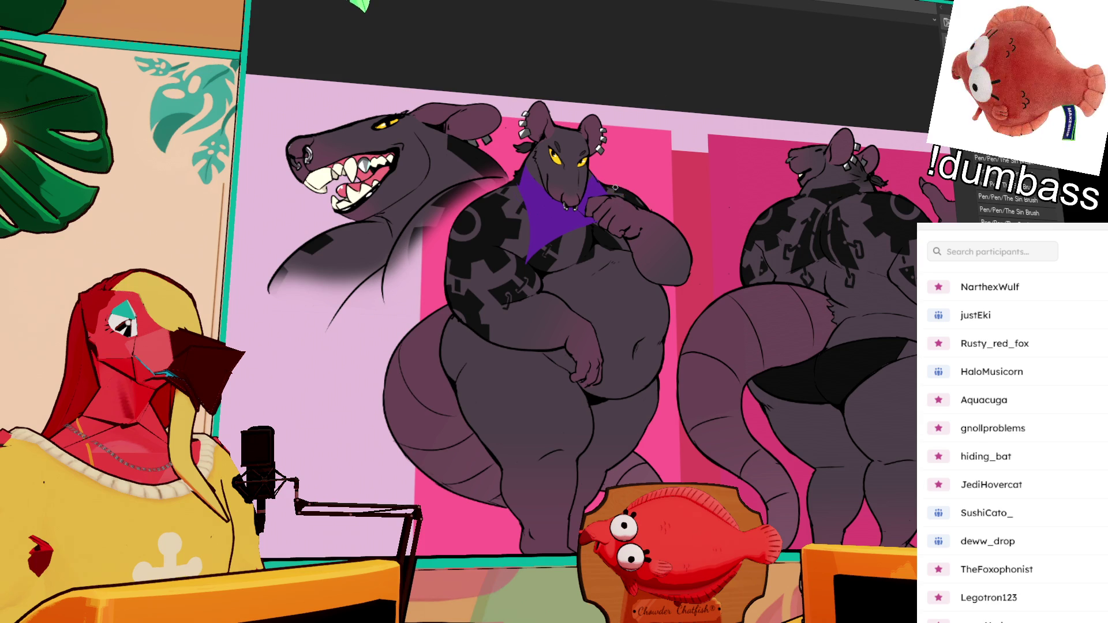
pyautogui.scroll(3, 543, 254)
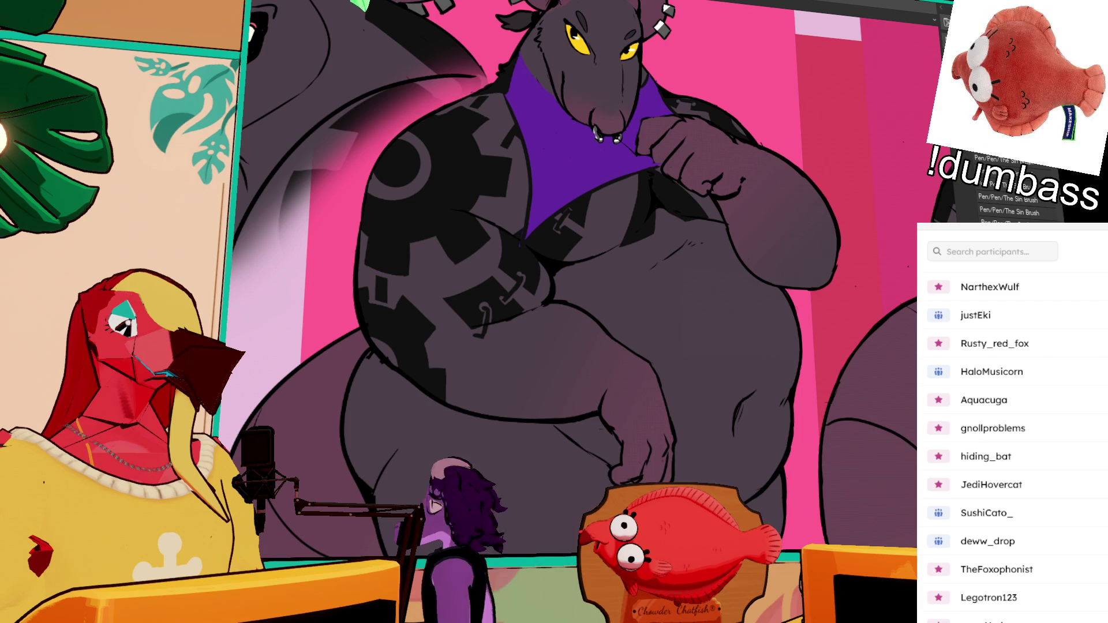
# Step: Airbrush light-purple highlights into selected lower and upper-left areas of the bandana
pyautogui.click(552, 132)
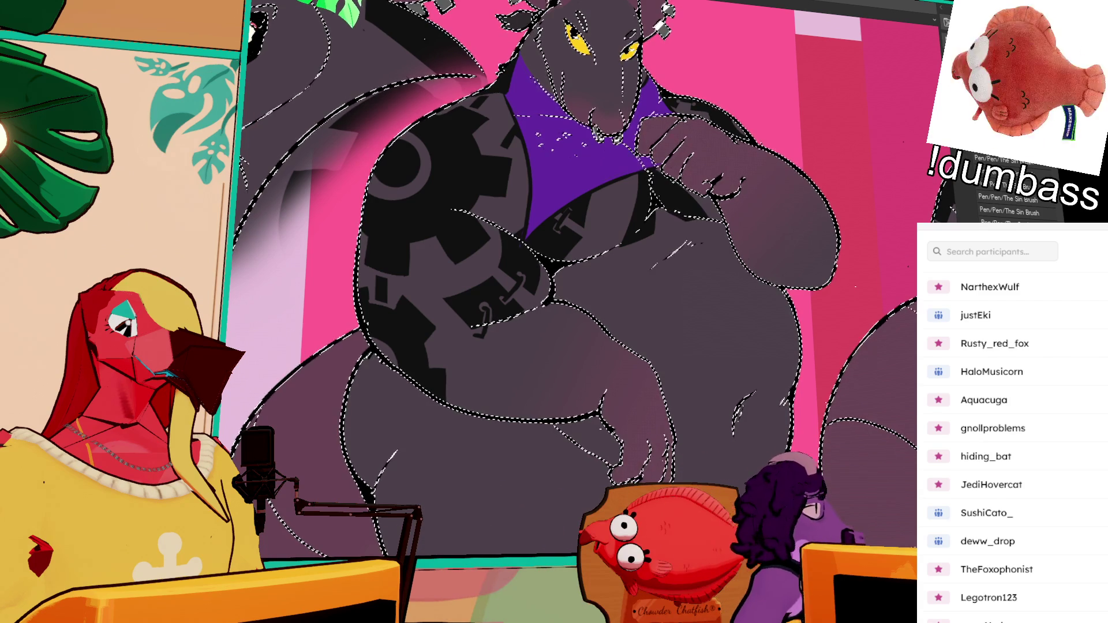
pyautogui.hotkey('ctrl', 'd')
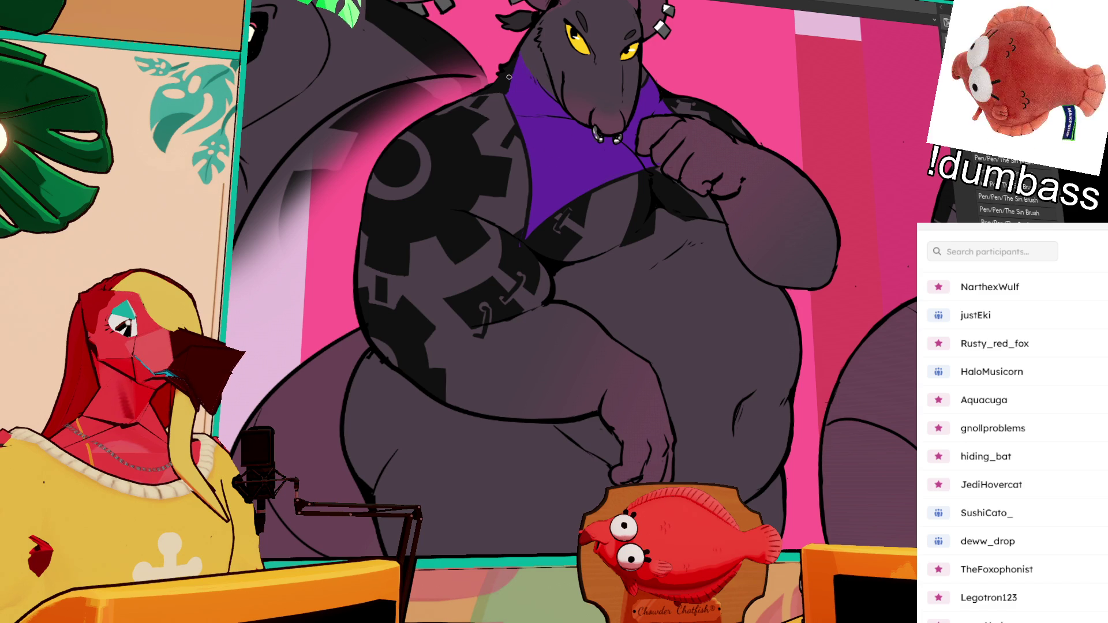
pyautogui.moveTo(518, 63); pyautogui.dragTo(559, 210)
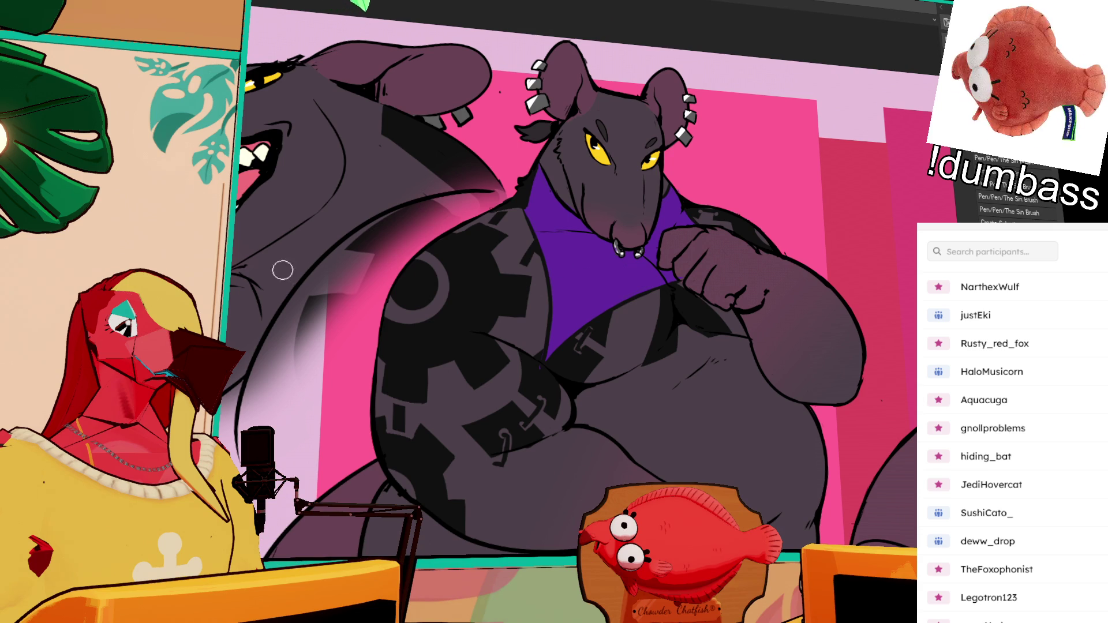
pyautogui.click(549, 274)
pyautogui.moveTo(554, 254)
pyautogui.mouseDown()
pyautogui.moveTo(583, 257)
pyautogui.moveTo(579, 279)
pyautogui.mouseUp()
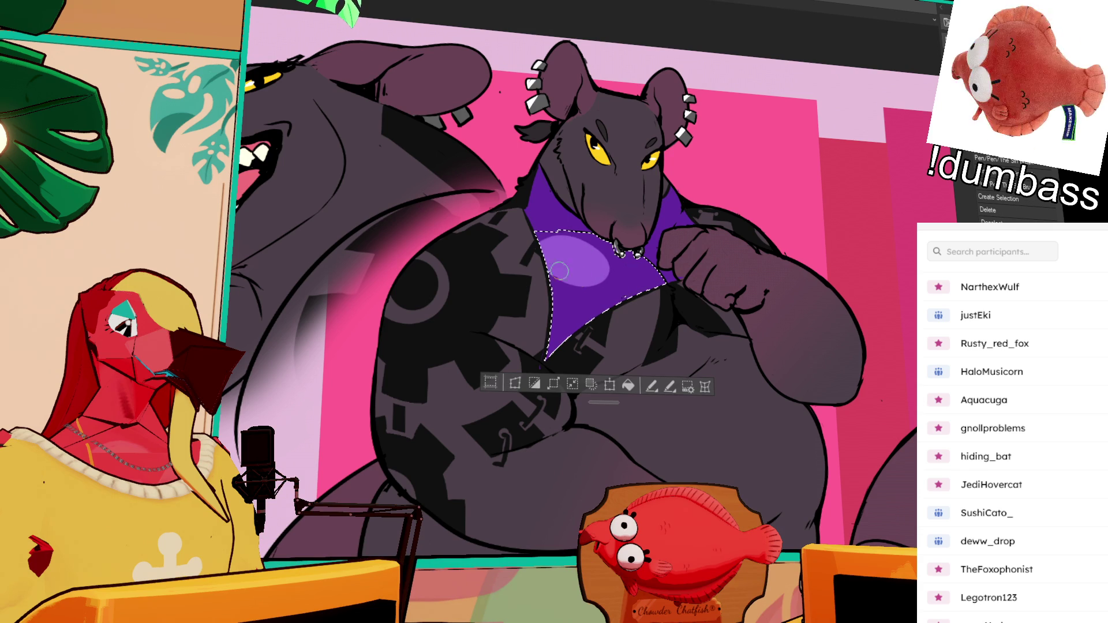
pyautogui.click(538, 186)
pyautogui.moveTo(538, 186); pyautogui.dragTo(532, 183)
pyautogui.hotkey('ctrl', 'd')
pyautogui.click(673, 200)
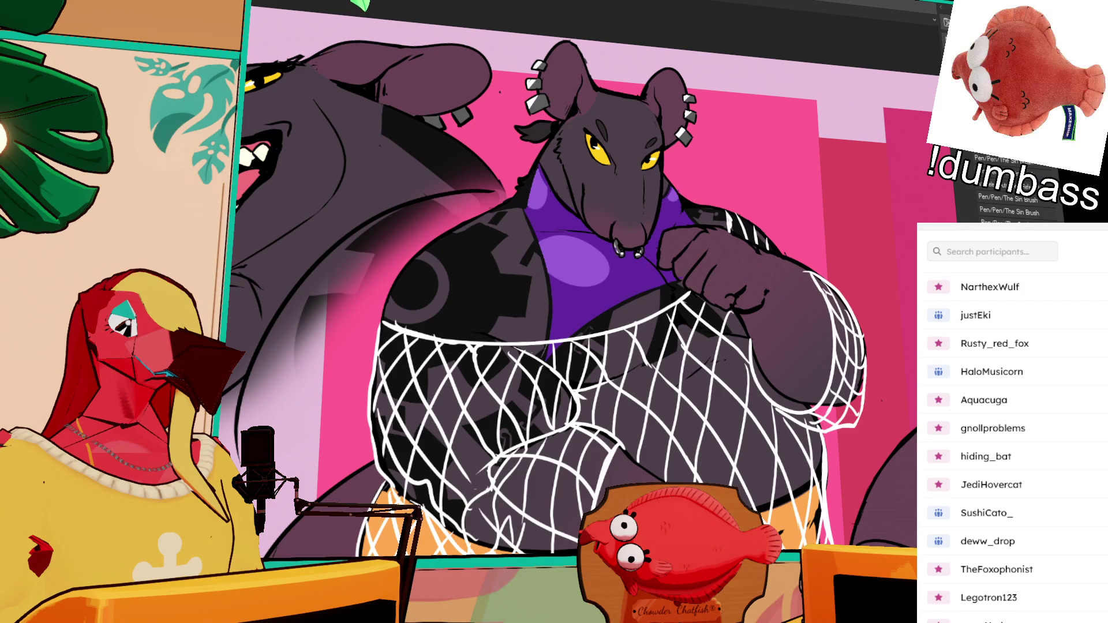
pyautogui.hotkey('ctrl', '0')
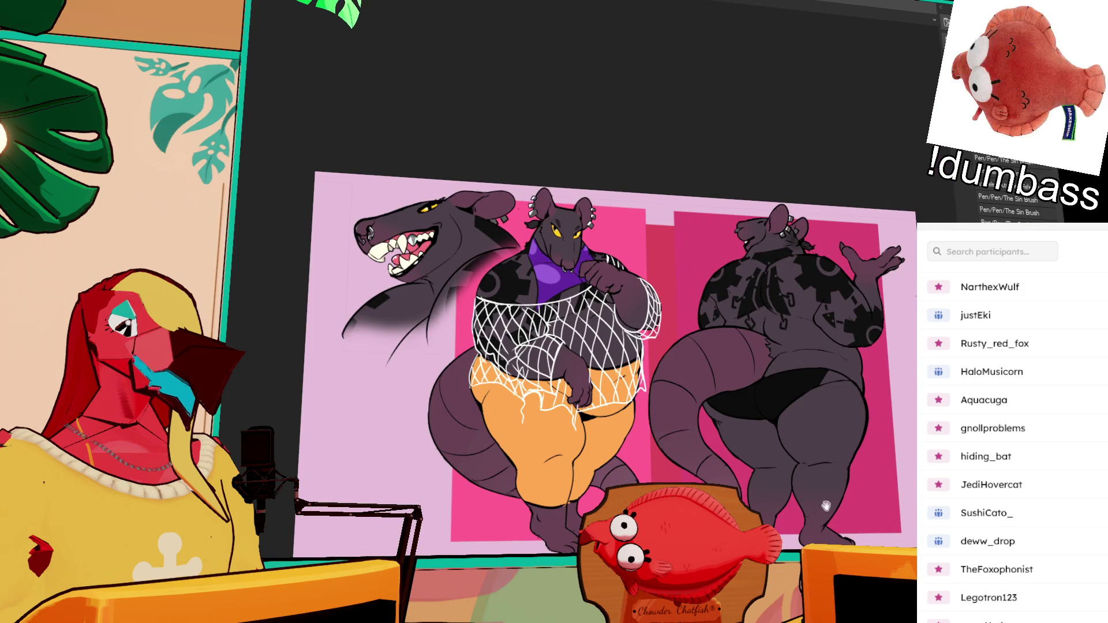
pyautogui.scroll(1, 800, 451)
pyautogui.scroll(1, 801, 452)
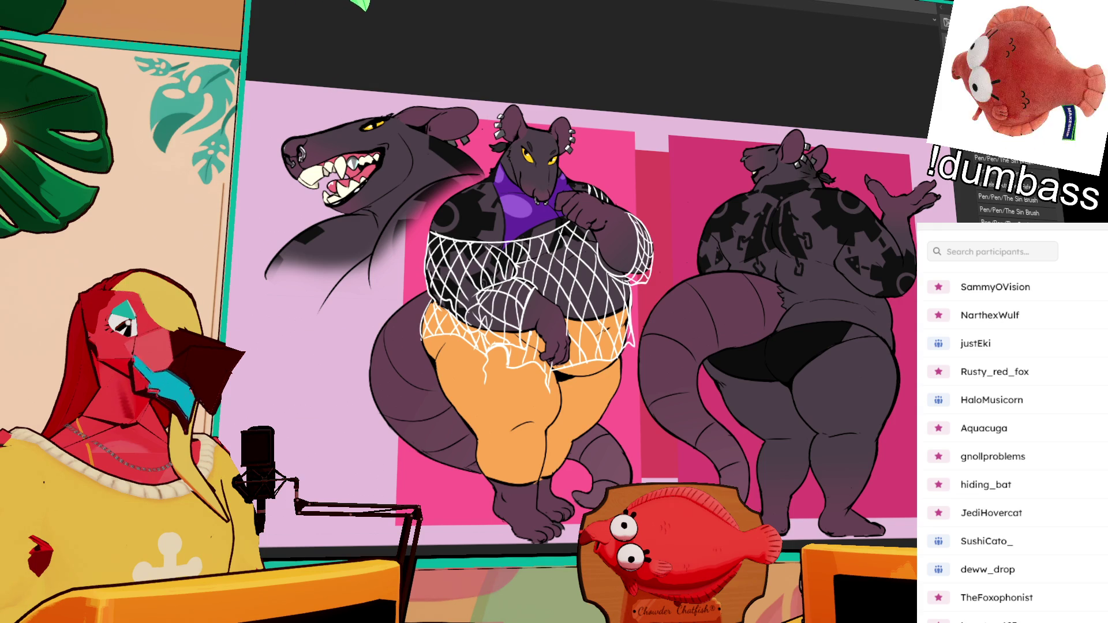
# Step: Auto-select the front rat's orange shorts, redoing the selection after a first attempt
pyautogui.click(497, 400)
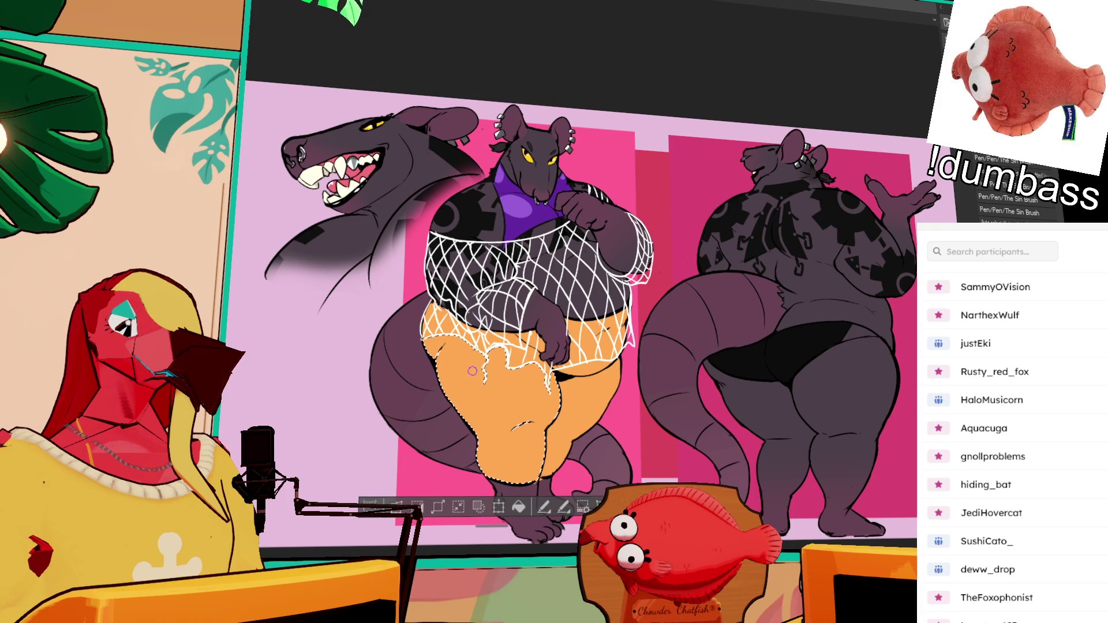
pyautogui.click(467, 336)
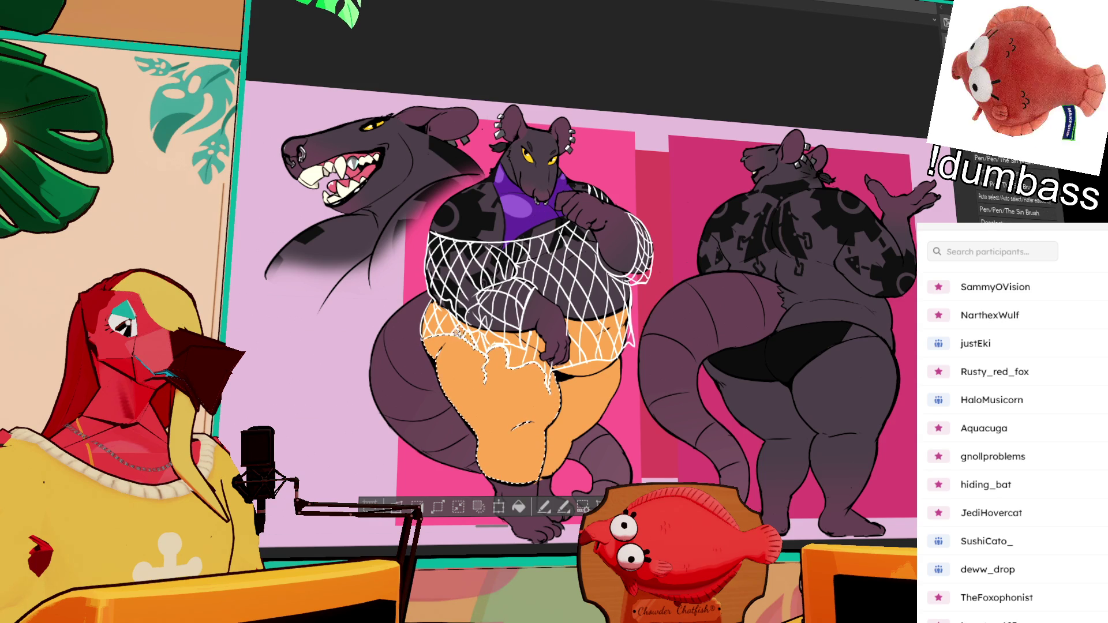
pyautogui.hotkey('ctrl', 'd')
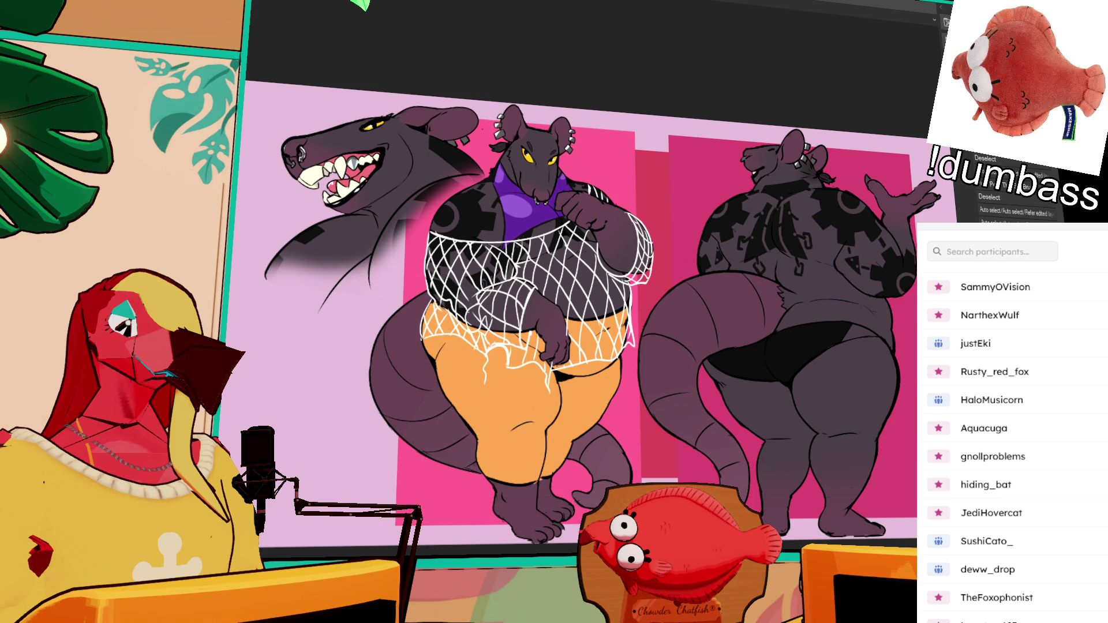
pyautogui.click(504, 401)
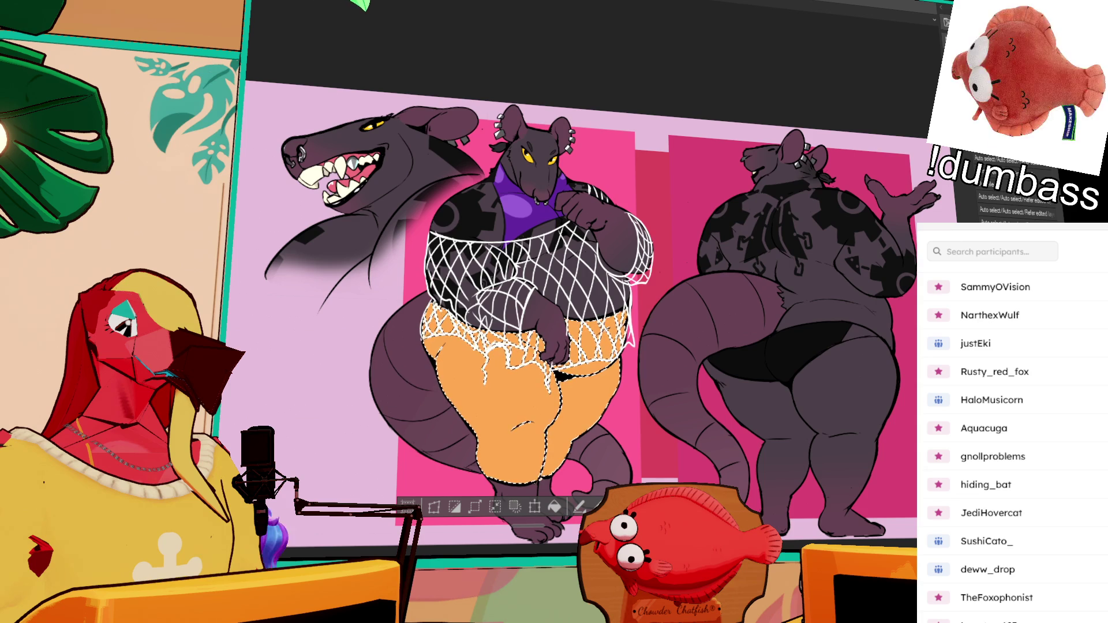
# Step: Paint darker orange slanted stripes inside the shorts selection, then deselect
pyautogui.moveTo(455, 338); pyautogui.dragTo(472, 397)
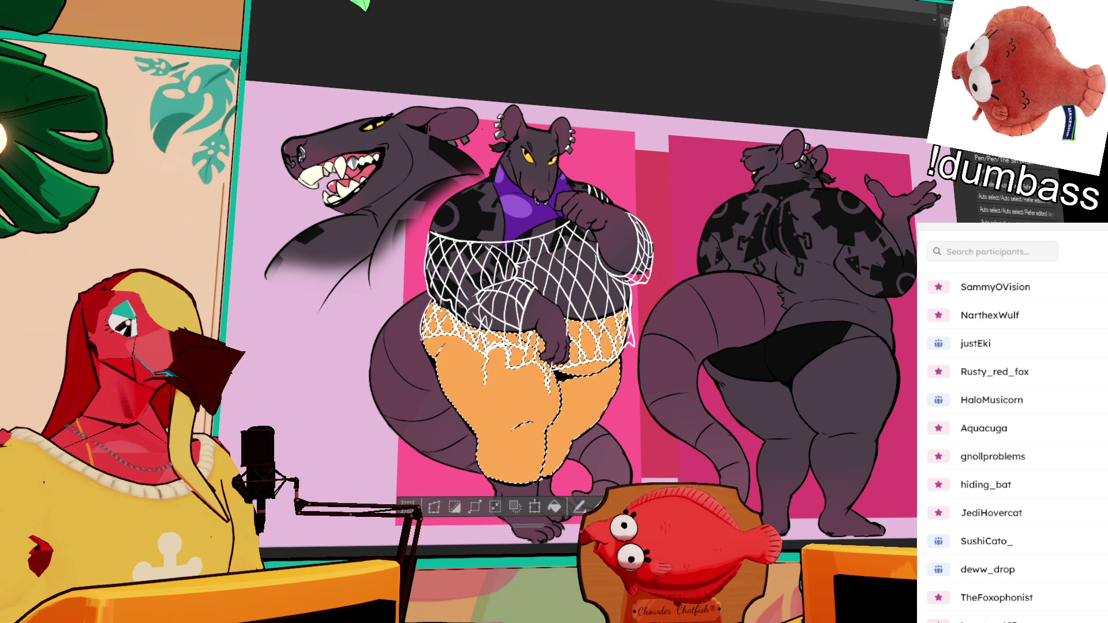
pyautogui.moveTo(463, 345); pyautogui.dragTo(471, 382)
pyautogui.moveTo(463, 345); pyautogui.dragTo(485, 428)
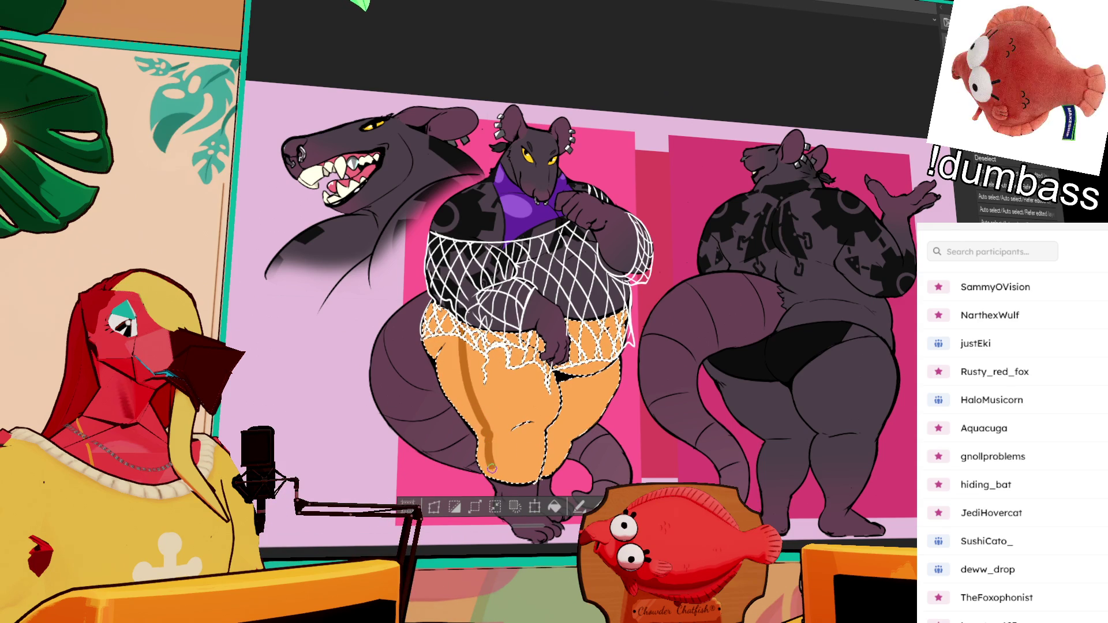
pyautogui.hotkey('ctrl', 'd')
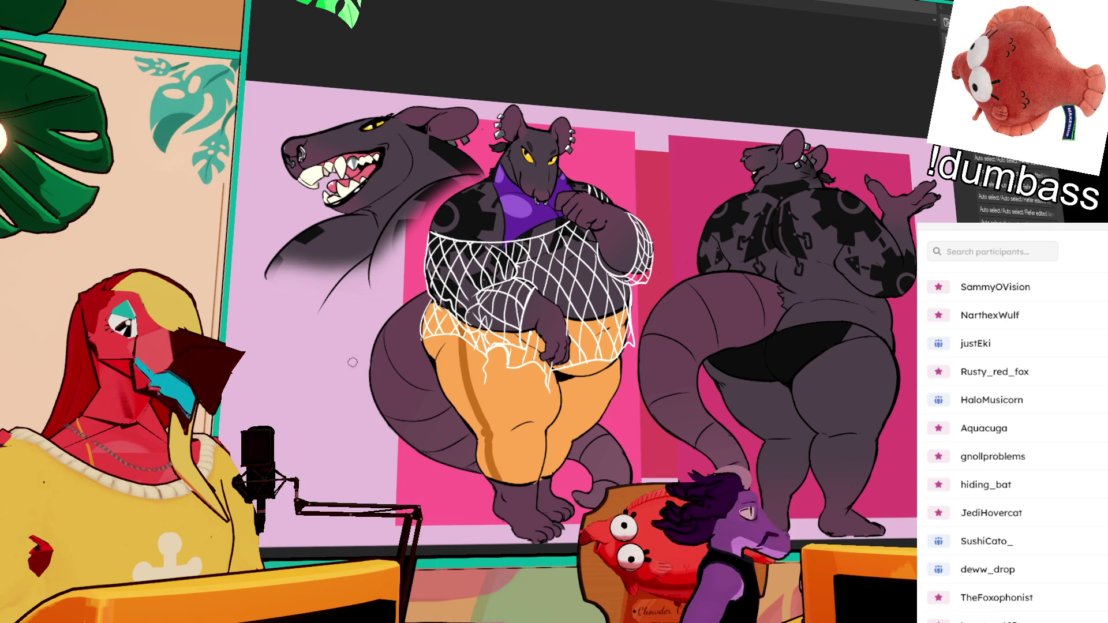
pyautogui.scroll(1, 662, 320)
pyautogui.scroll(1, 664, 398)
pyautogui.scroll(1, 635, 404)
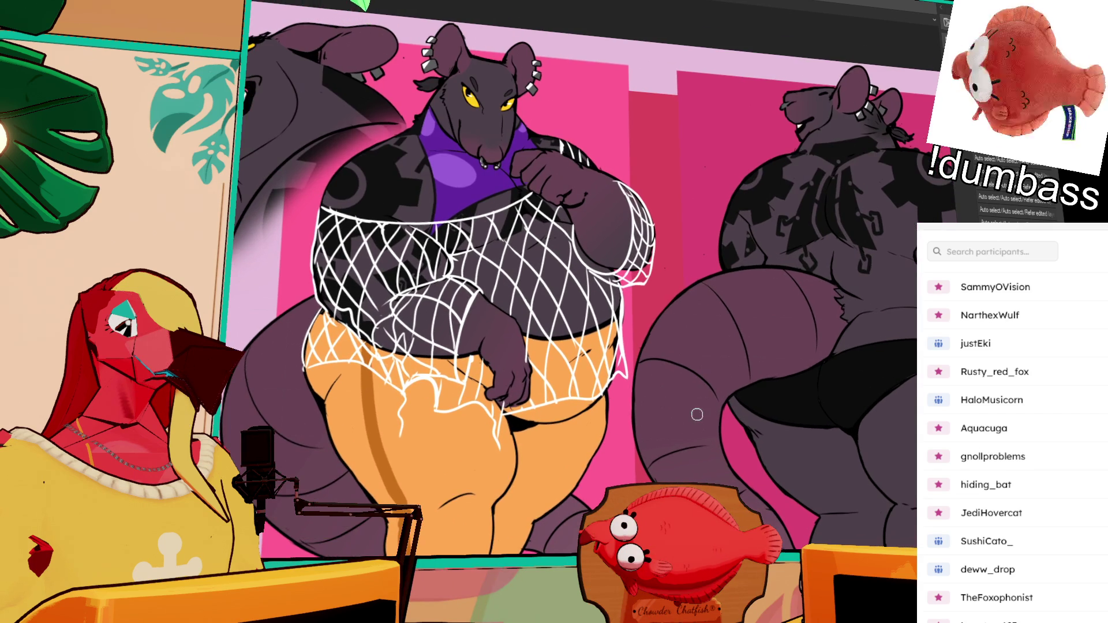
pyautogui.scroll(-4, 598, 408)
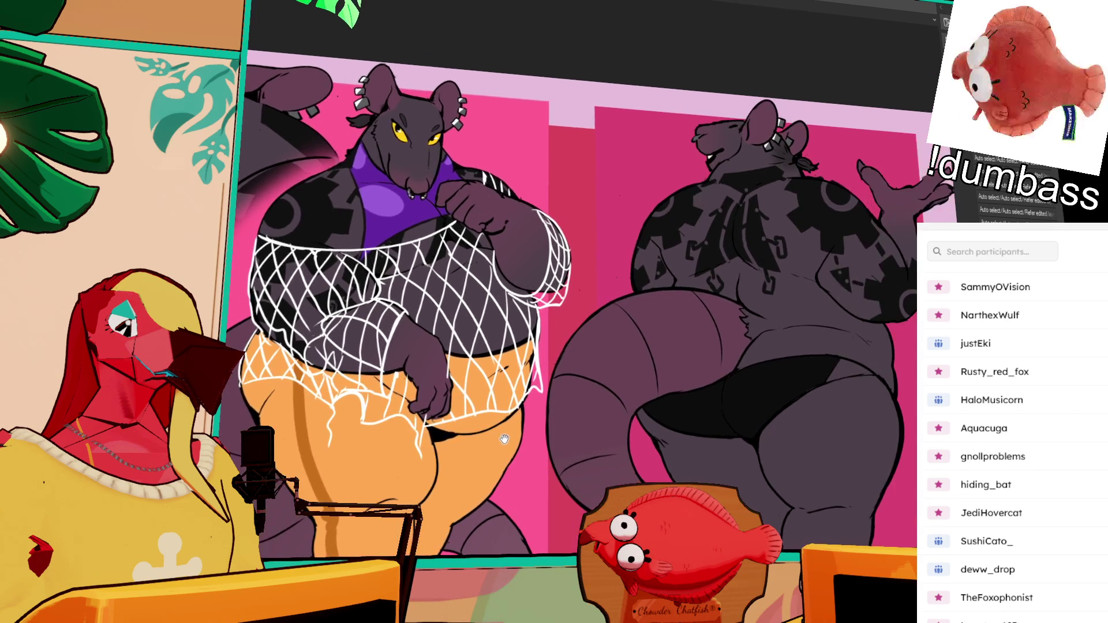
pyautogui.scroll(2, 516, 426)
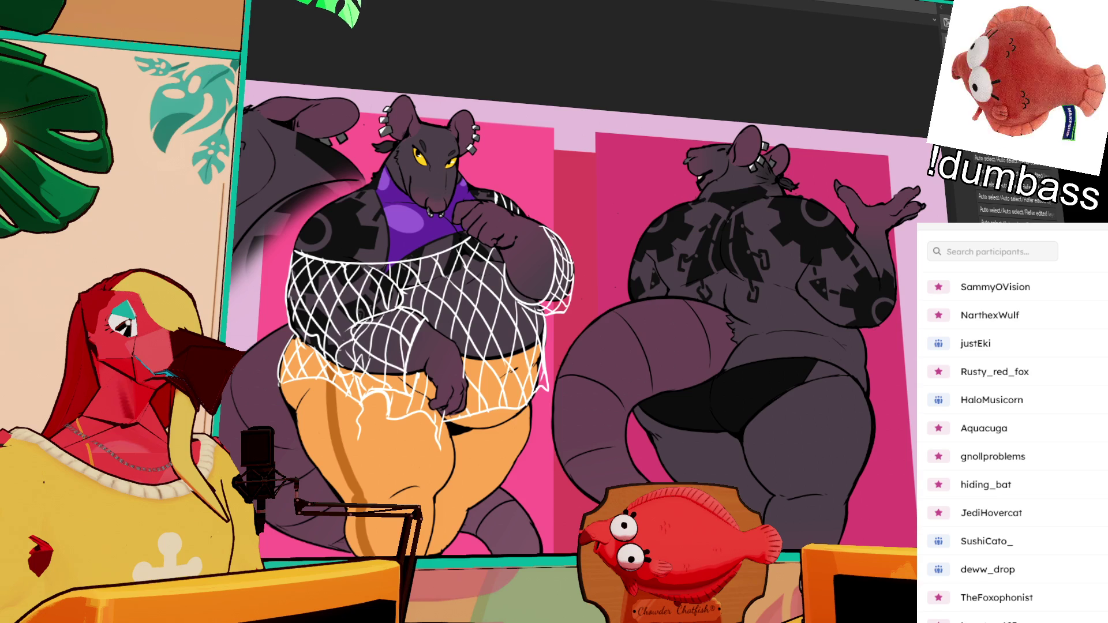
pyautogui.scroll(-2, 766, 407)
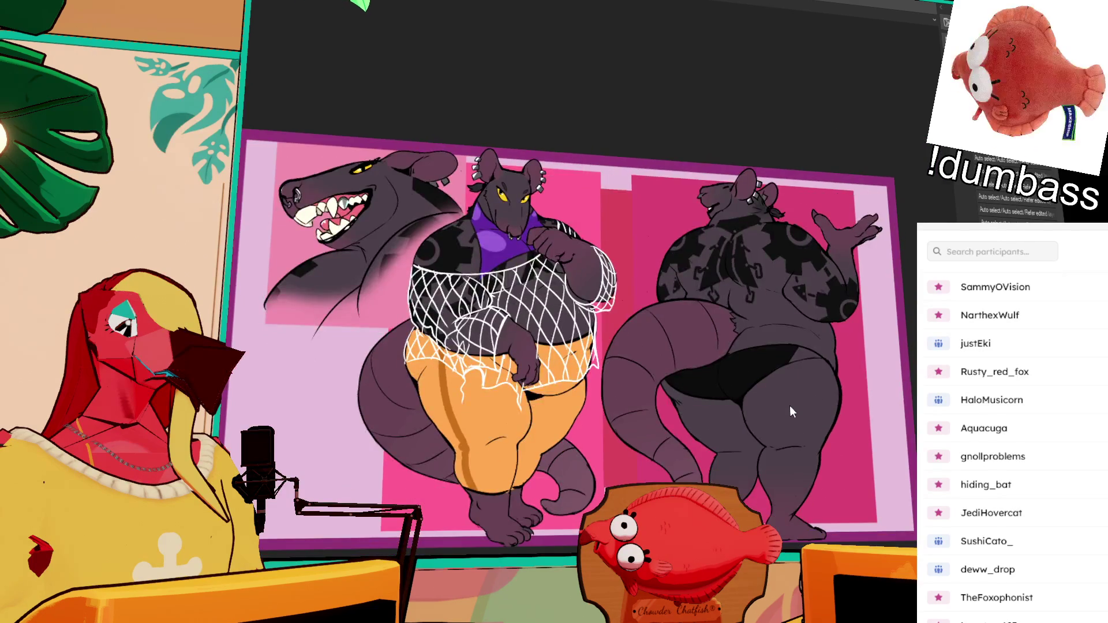
pyautogui.scroll(2, 750, 454)
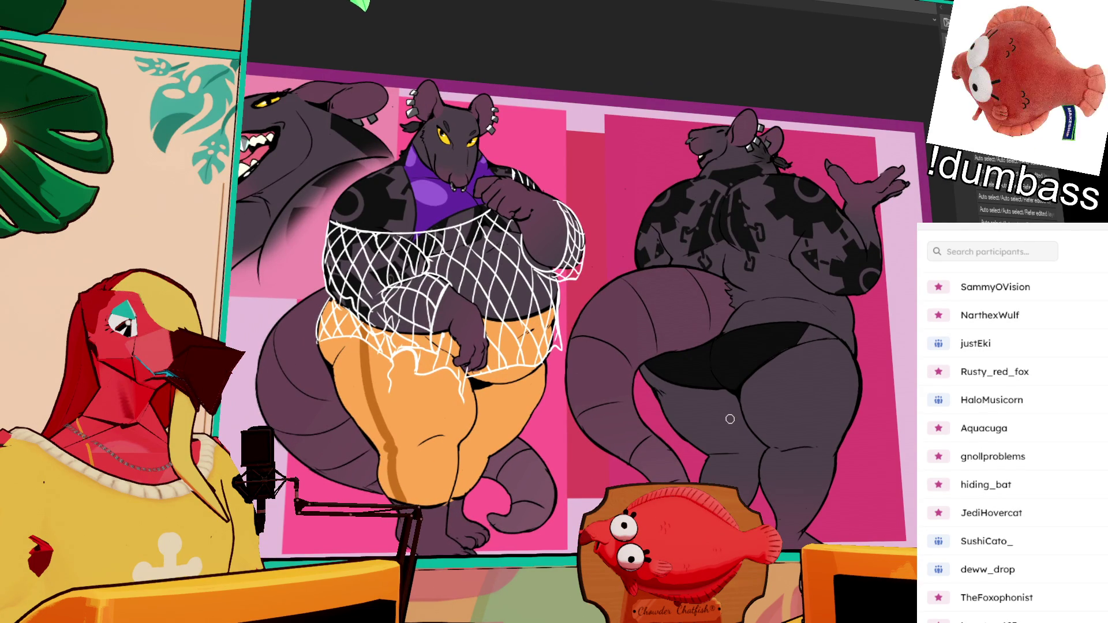
pyautogui.scroll(-4, 731, 419)
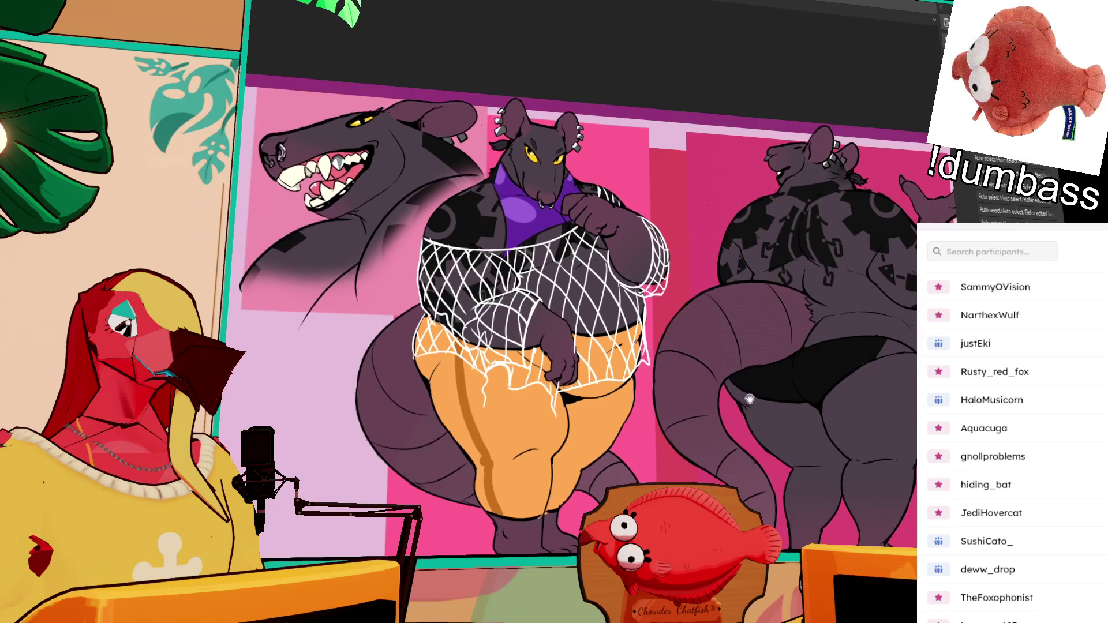
pyautogui.moveTo(733, 392); pyautogui.dragTo(725, 383)
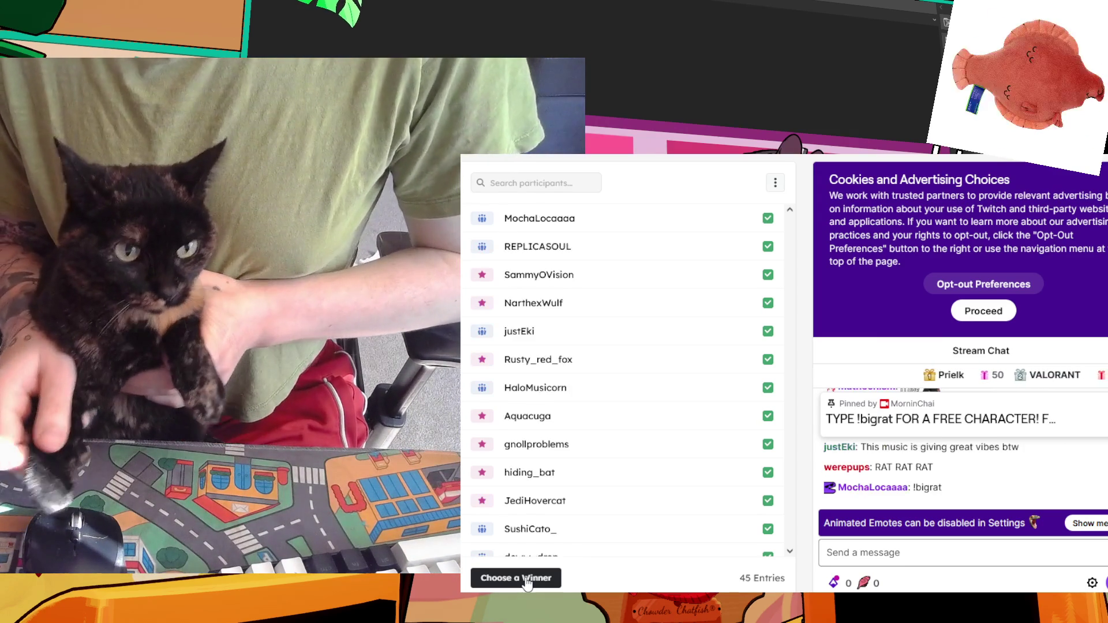
# Step: Use Choose a Winner to draw one winner from the 45 giveaway entries
pyautogui.click(527, 582)
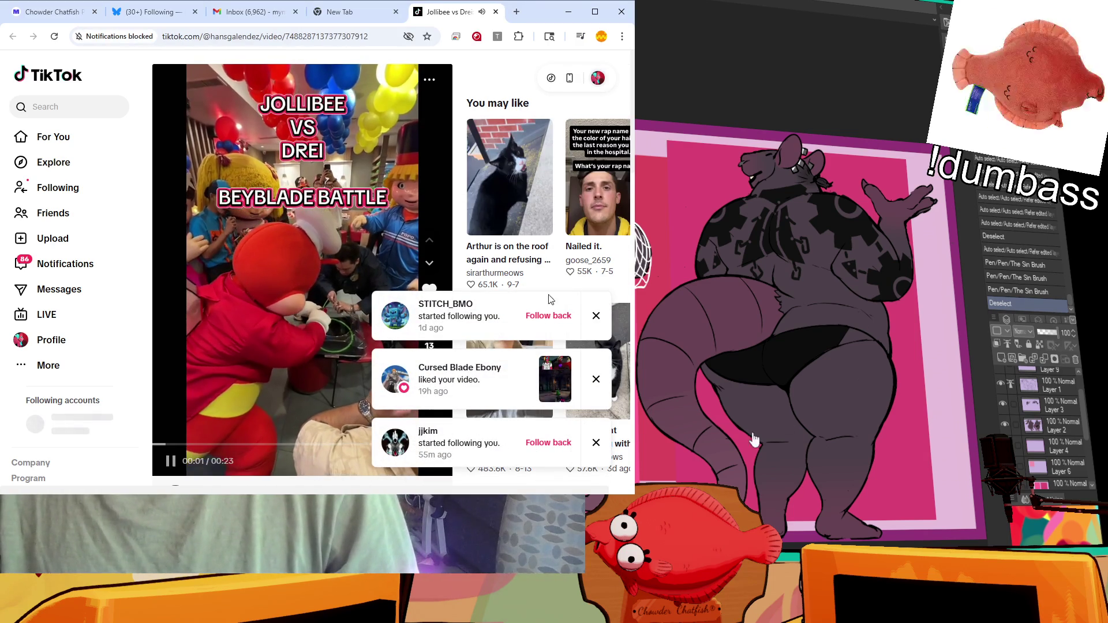
# Step: Dismiss all three notification toasts and replay the Jollibee vs Drei Beyblade Battle TikTok
pyautogui.click(596, 316)
pyautogui.click(596, 379)
pyautogui.click(597, 443)
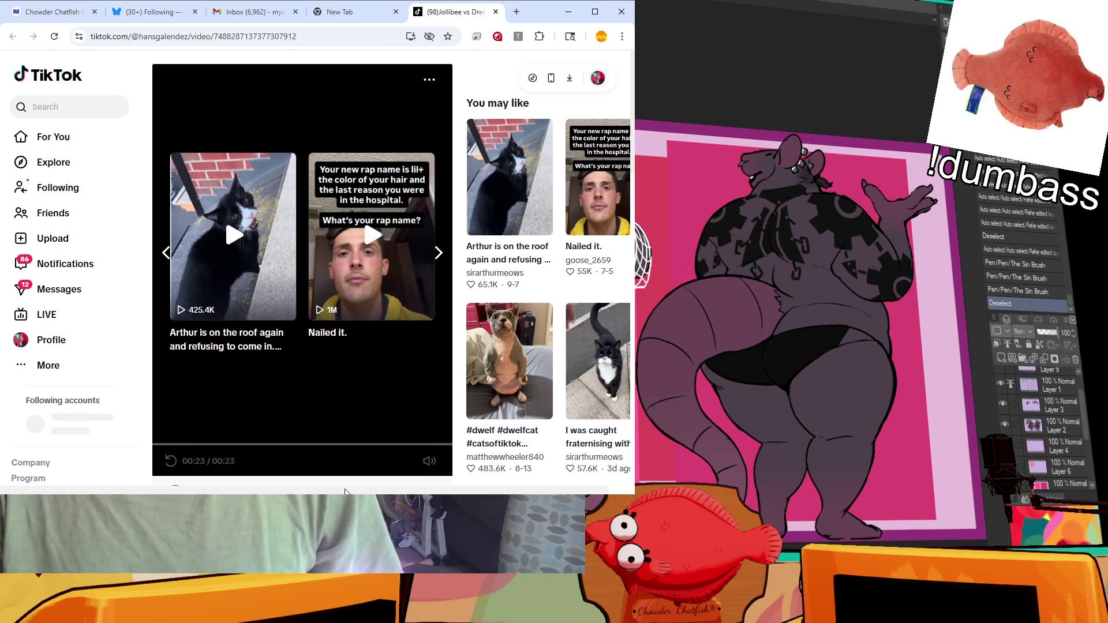
pyautogui.click(172, 461)
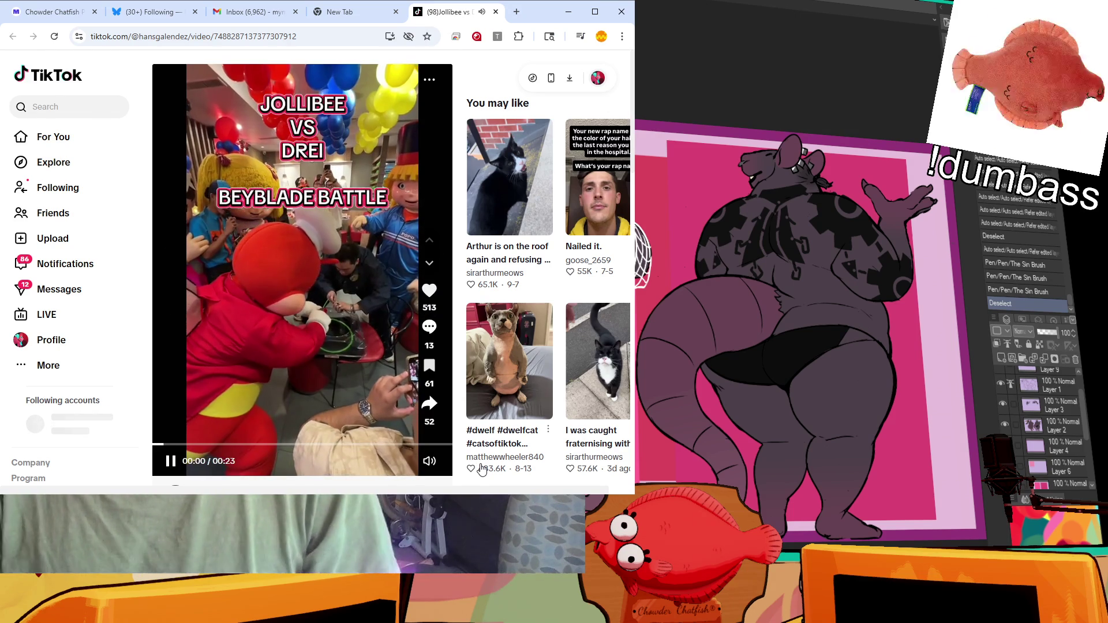